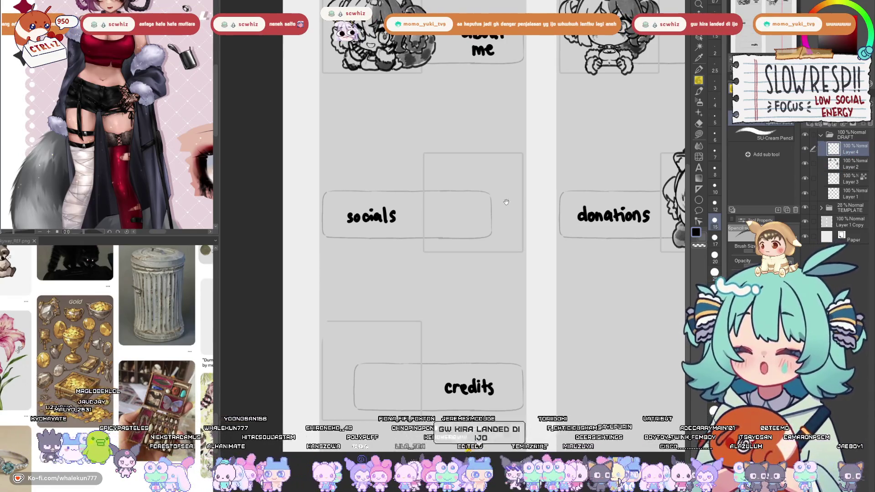
# Zoom in on the credits panel and draw the box's horizontal top edge.
pyautogui.moveTo(506, 202); pyautogui.dragTo(460, 236)
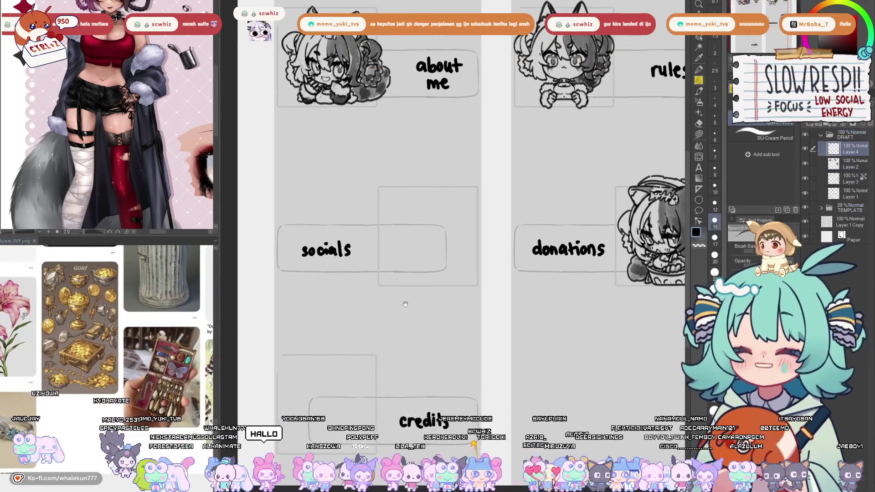
pyautogui.scroll(-3, 405, 304)
pyautogui.moveTo(428, 275)
pyautogui.mouseDown()
pyautogui.moveTo(430, 363)
pyautogui.moveTo(445, 289)
pyautogui.moveTo(511, 240)
pyautogui.mouseUp()
pyautogui.scroll(3, 429, 288)
pyautogui.hotkey('ctrl', 'z')
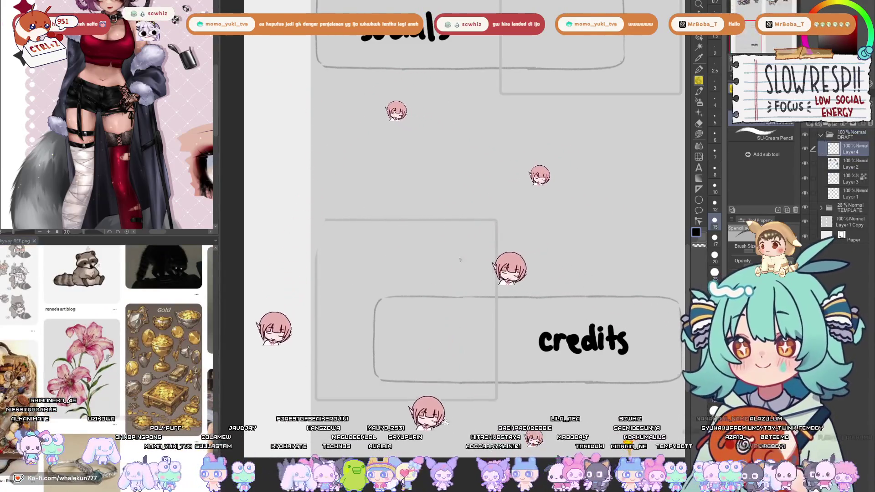
pyautogui.moveTo(431, 292); pyautogui.dragTo(485, 292)
pyautogui.hotkey('ctrl', 'z')
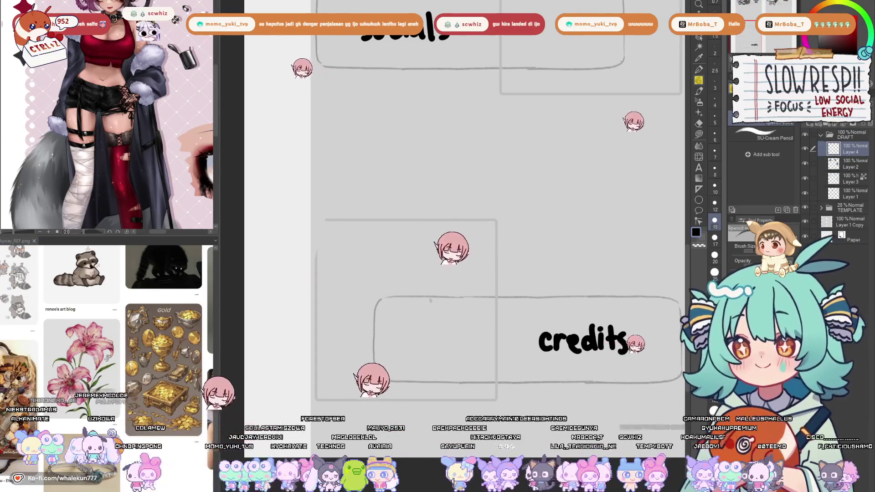
pyautogui.moveTo(423, 301); pyautogui.dragTo(490, 303)
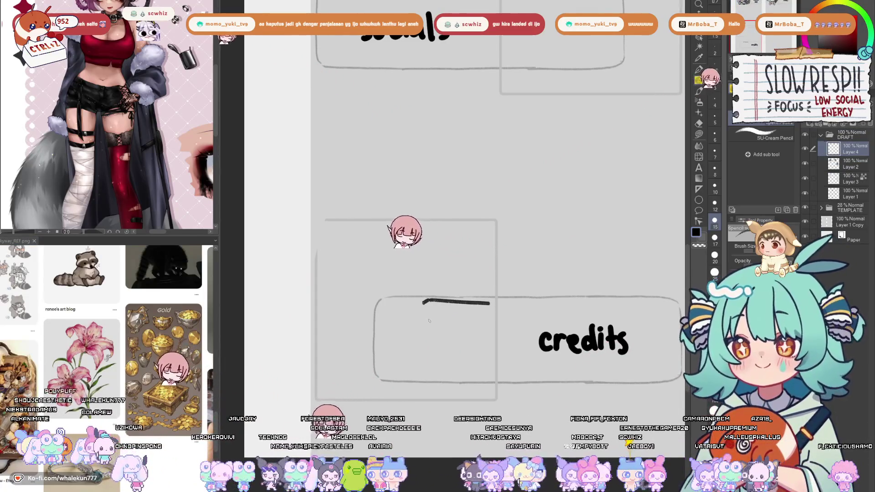
pyautogui.scroll(-1, 439, 315)
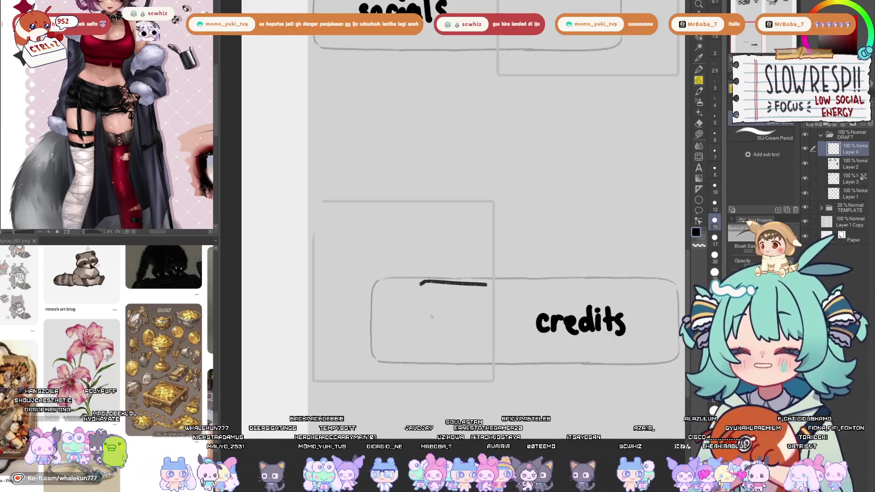
# Draw the box's slanted left side down from the top edge, retrying until it sits right.
pyautogui.moveTo(445, 306)
pyautogui.mouseDown()
pyautogui.moveTo(472, 274)
pyautogui.moveTo(423, 312)
pyautogui.mouseUp()
pyautogui.hotkey('ctrl', 'z')
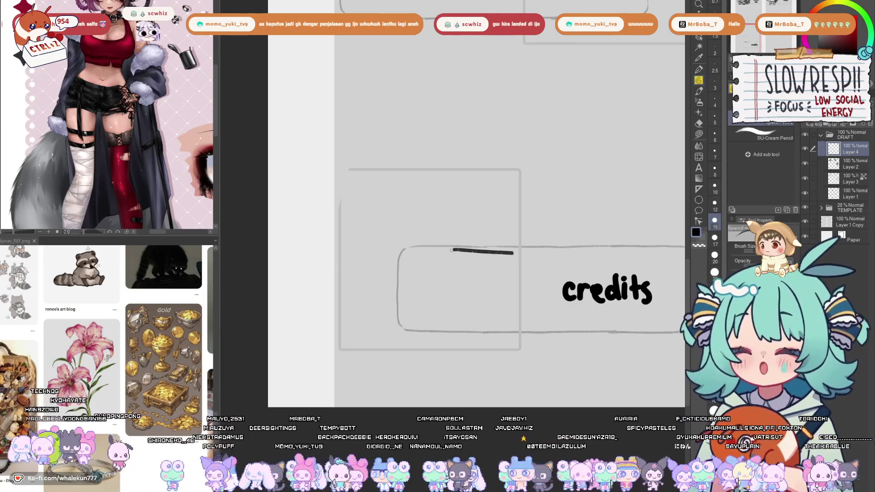
pyautogui.moveTo(452, 252); pyautogui.dragTo(428, 312)
pyautogui.scroll(-5, 479, 284)
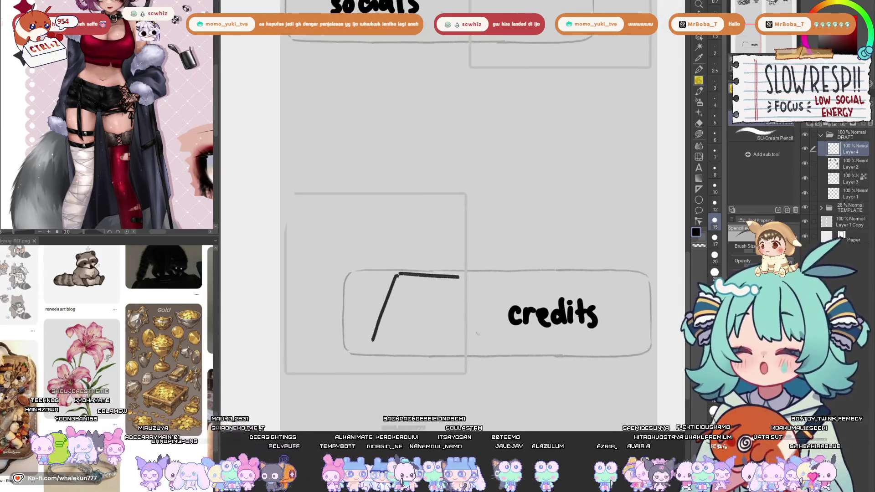
pyautogui.scroll(3, 496, 284)
pyautogui.scroll(5, 496, 284)
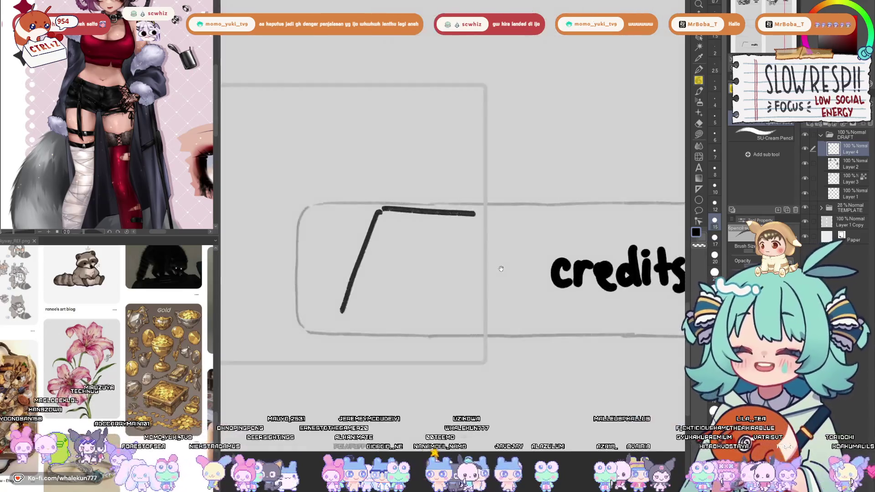
pyautogui.hotkey('ctrl', 'z')
pyautogui.moveTo(454, 201); pyautogui.dragTo(423, 299)
pyautogui.moveTo(549, 209); pyautogui.dragTo(525, 303)
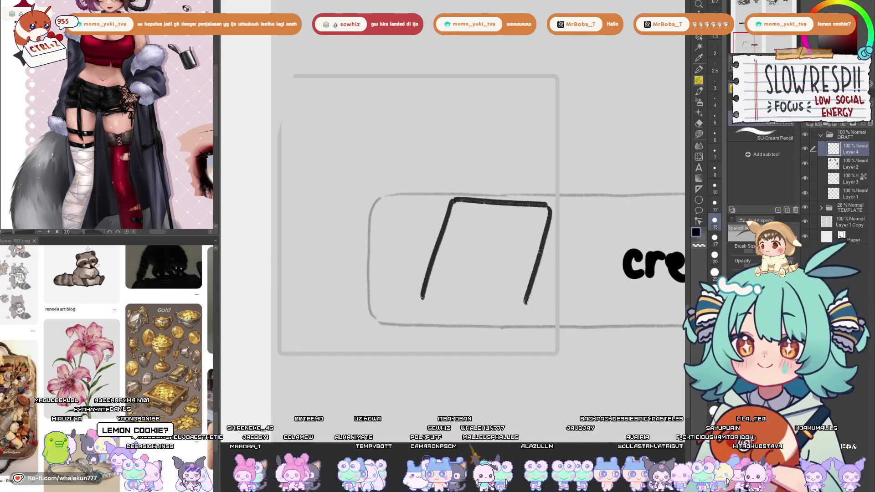
pyautogui.hotkey('ctrl', 'z')
pyautogui.hotkey('ctrl', 'z')
pyautogui.moveTo(454, 200); pyautogui.dragTo(413, 306)
# Draw the slanted right side of the box, checking it in a mirrored view.
pyautogui.moveTo(503, 246); pyautogui.dragTo(489, 250)
pyautogui.moveTo(537, 210); pyautogui.dragTo(504, 323)
pyautogui.moveTo(507, 286); pyautogui.dragTo(517, 261)
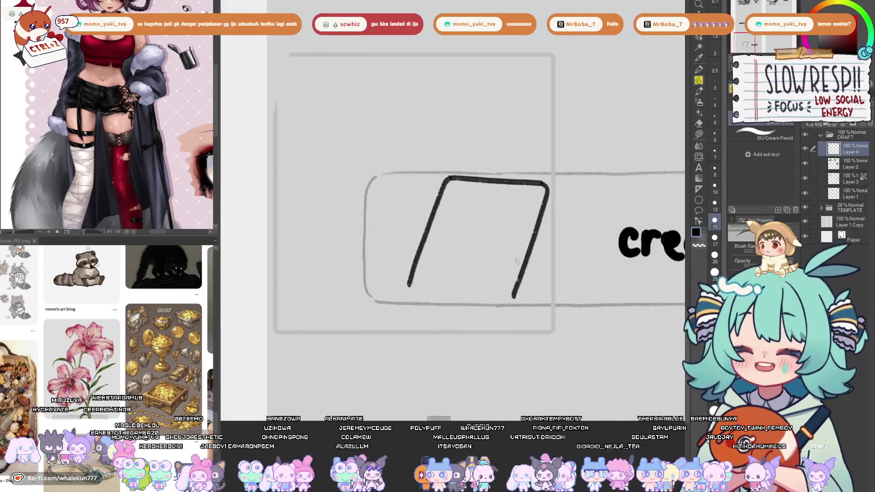
pyautogui.press('h')
pyautogui.press('h')
pyautogui.hotkey('ctrl', 'z')
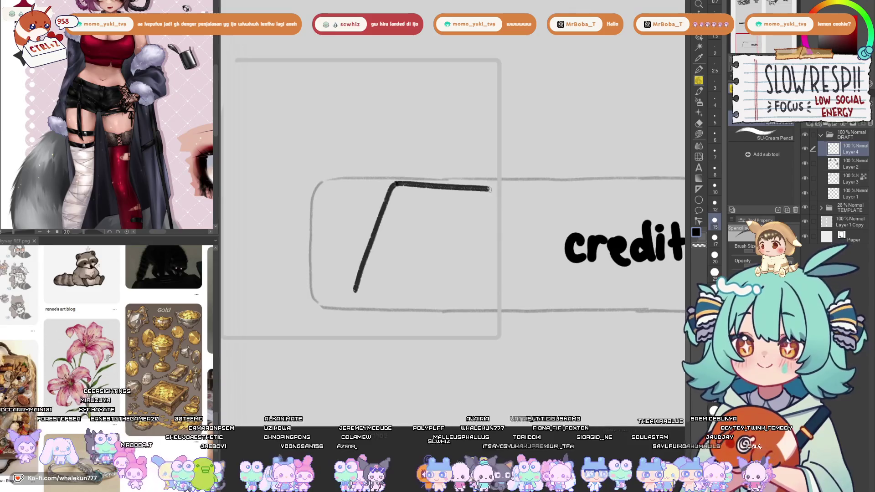
pyautogui.moveTo(491, 209); pyautogui.dragTo(458, 305)
pyautogui.press('h')
pyautogui.moveTo(524, 289); pyautogui.dragTo(560, 259)
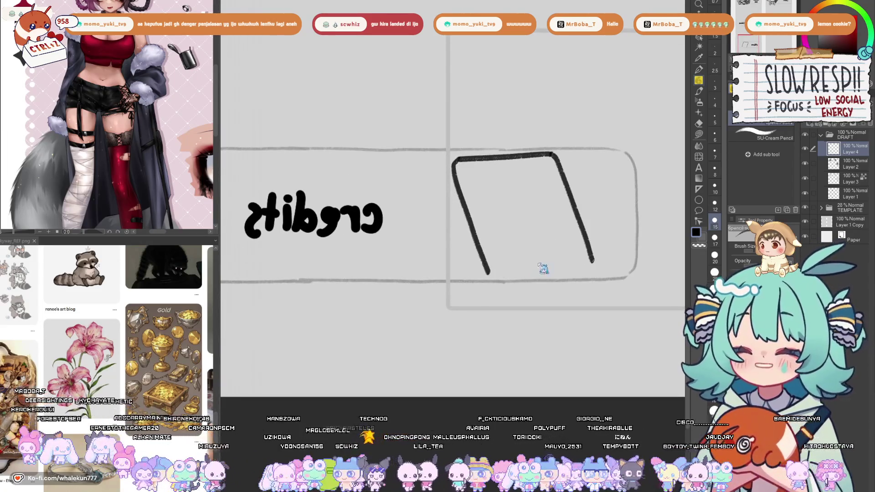
# Close the box with a bottom edge, checking the shape in a mirrored view.
pyautogui.moveTo(487, 272); pyautogui.dragTo(583, 268)
pyautogui.hotkey('ctrl', 'z')
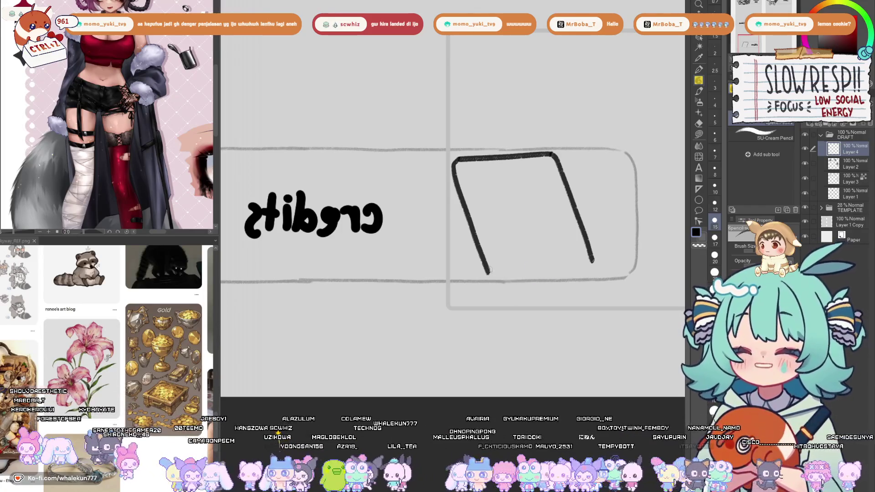
pyautogui.moveTo(498, 283); pyautogui.dragTo(592, 272)
pyautogui.hotkey('ctrl', 'z')
pyautogui.moveTo(485, 266)
pyautogui.mouseDown()
pyautogui.moveTo(534, 284)
pyautogui.moveTo(593, 273)
pyautogui.mouseUp()
pyautogui.hotkey('ctrl', 'z')
pyautogui.press('h')
pyautogui.press('h')
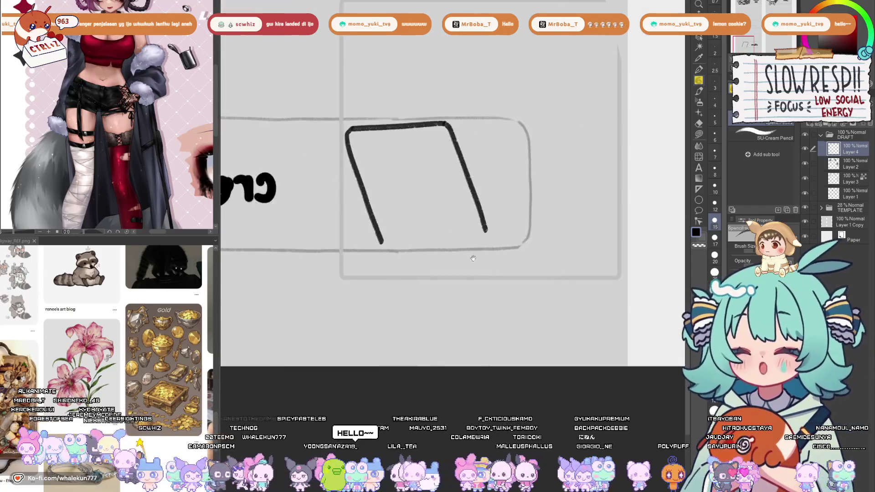
pyautogui.moveTo(538, 230)
pyautogui.mouseDown()
pyautogui.moveTo(558, 246)
pyautogui.moveTo(644, 233)
pyautogui.moveTo(644, 222)
pyautogui.mouseUp()
pyautogui.press('h')
pyautogui.moveTo(460, 215); pyautogui.dragTo(511, 287)
pyautogui.press('j')
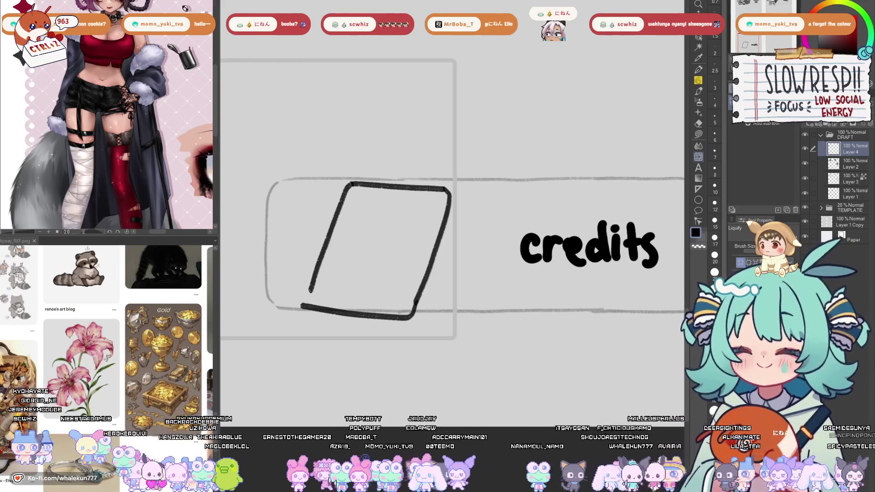
# With the SU-Cream Pencil, redraw the box's left side in bold lines.
pyautogui.press('p')
pyautogui.scroll(2, 517, 227)
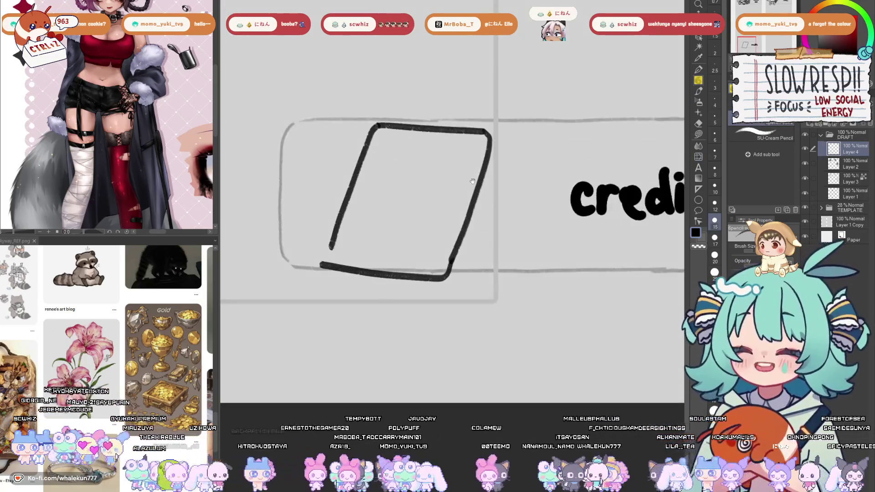
pyautogui.hotkey('ctrl', 'z')
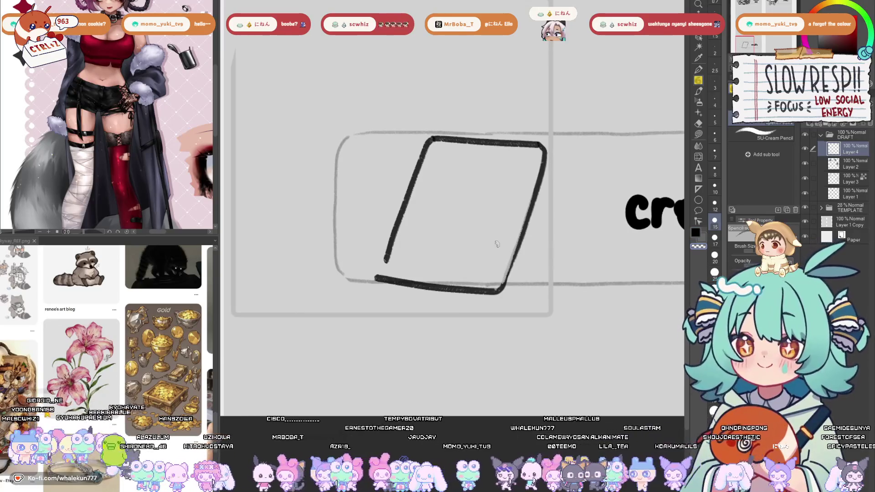
pyautogui.hotkey('ctrl', 'z')
pyautogui.hotkey('ctrl', 'z')
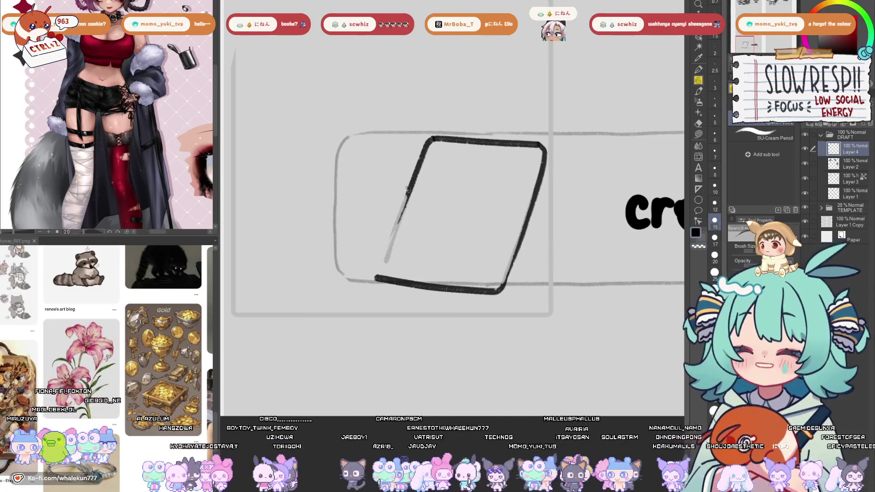
pyautogui.moveTo(408, 188); pyautogui.dragTo(379, 264)
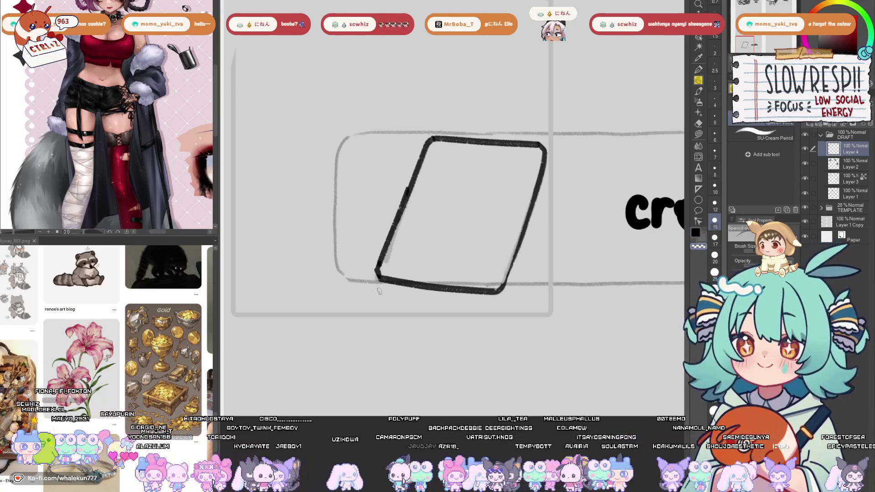
pyautogui.scroll(2, 385, 294)
pyautogui.moveTo(433, 197)
pyautogui.mouseDown()
pyautogui.moveTo(388, 314)
pyautogui.moveTo(408, 258)
pyautogui.mouseUp()
pyautogui.hotkey('ctrl', 'z')
# Add a depth edge from the box's lower-left corner and nudge the box slightly right.
pyautogui.moveTo(414, 220); pyautogui.dragTo(431, 176)
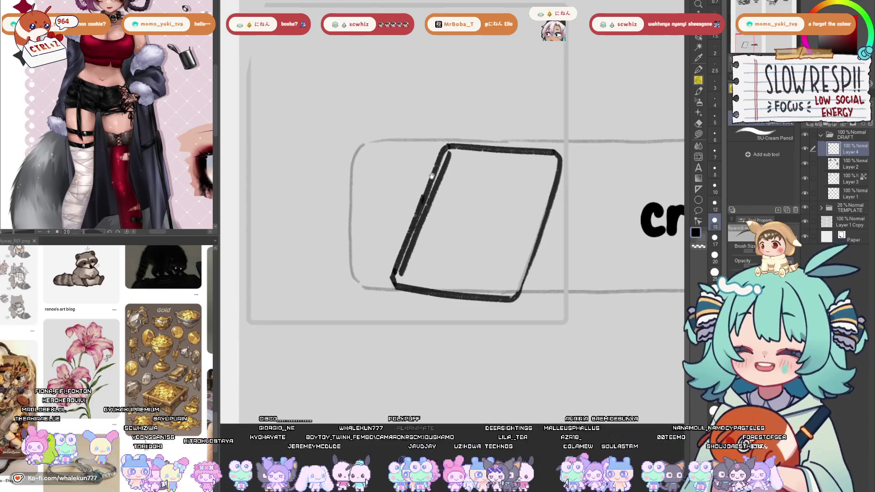
pyautogui.moveTo(391, 279); pyautogui.dragTo(410, 309)
pyautogui.hotkey('ctrl', 'z')
pyautogui.moveTo(392, 279)
pyautogui.mouseDown()
pyautogui.moveTo(417, 319)
pyautogui.moveTo(322, 255)
pyautogui.mouseUp()
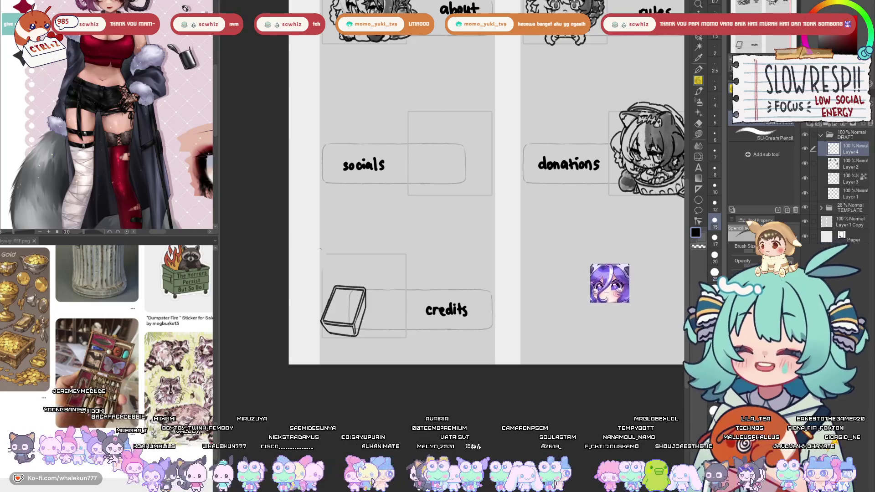
pyautogui.scroll(3, 322, 256)
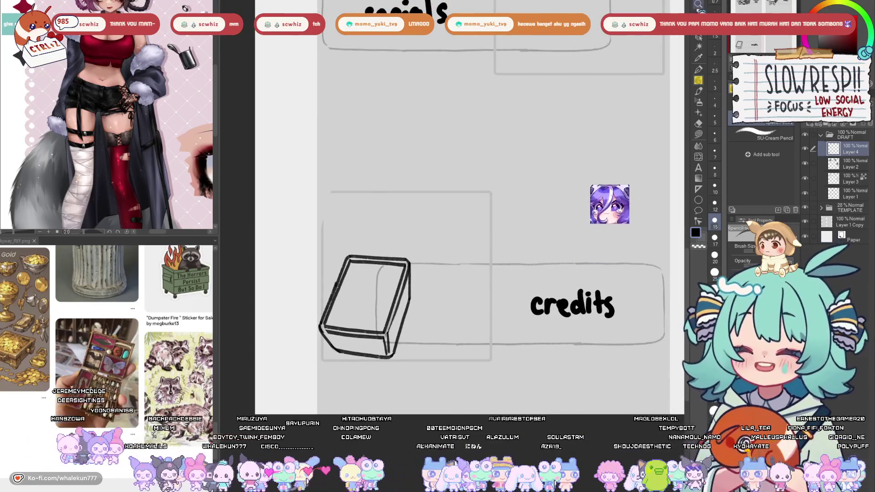
pyautogui.moveTo(374, 285); pyautogui.dragTo(391, 283)
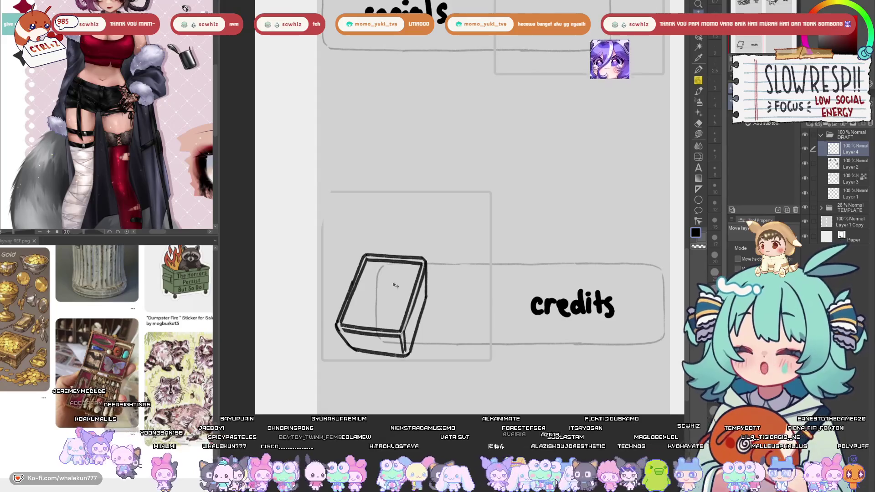
pyautogui.scroll(2, 356, 229)
# Draw a lid line above the box and thicken its top-left corner.
pyautogui.hotkey('ctrl', 'z')
pyautogui.moveTo(335, 206)
pyautogui.mouseDown()
pyautogui.moveTo(378, 267)
pyautogui.moveTo(367, 256)
pyautogui.moveTo(354, 297)
pyautogui.moveTo(368, 286)
pyautogui.moveTo(361, 310)
pyautogui.moveTo(379, 287)
pyautogui.moveTo(369, 325)
pyautogui.mouseUp()
pyautogui.hotkey('ctrl', 'z')
pyautogui.moveTo(381, 296); pyautogui.dragTo(368, 319)
# Clear the corner marks, extend the lid line down-left and join its two lines.
pyautogui.hotkey('ctrl', 'z')
pyautogui.hotkey('ctrl', 'z')
pyautogui.hotkey('ctrl', 'z')
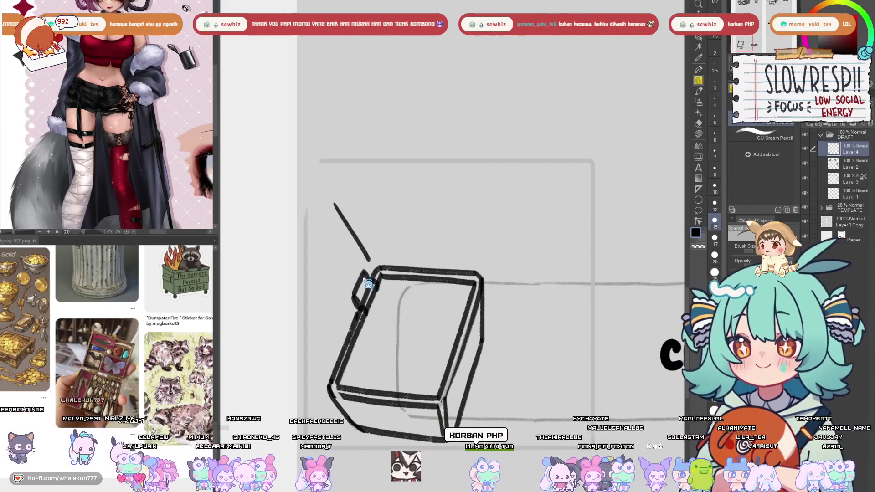
pyautogui.hotkey('ctrl', 'z')
pyautogui.hotkey('ctrl', 'z')
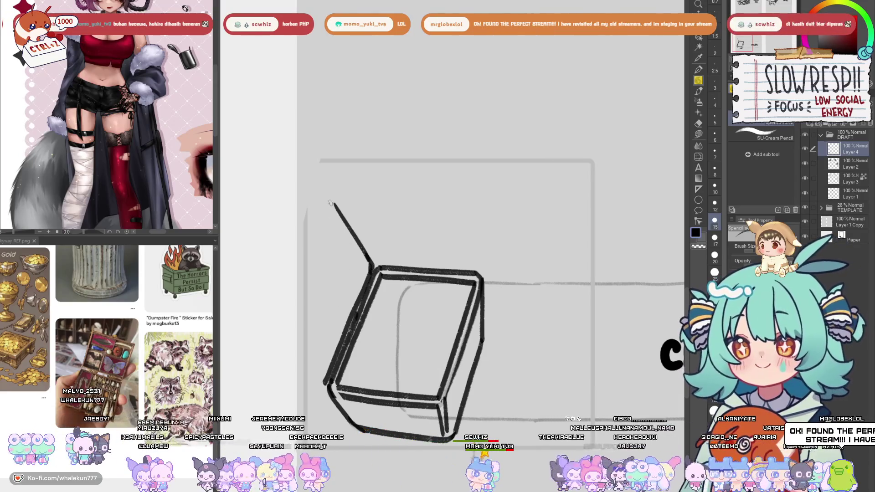
pyautogui.moveTo(304, 231); pyautogui.dragTo(266, 316)
pyautogui.scroll(-3, 267, 295)
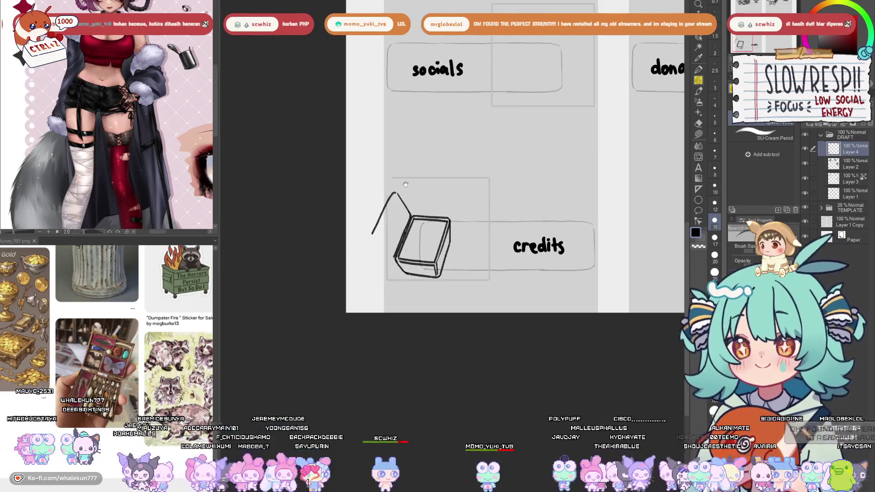
pyautogui.scroll(3, 337, 241)
pyautogui.hotkey('ctrl', 'z')
pyautogui.moveTo(331, 239); pyautogui.dragTo(381, 291)
pyautogui.hotkey('ctrl', 'z')
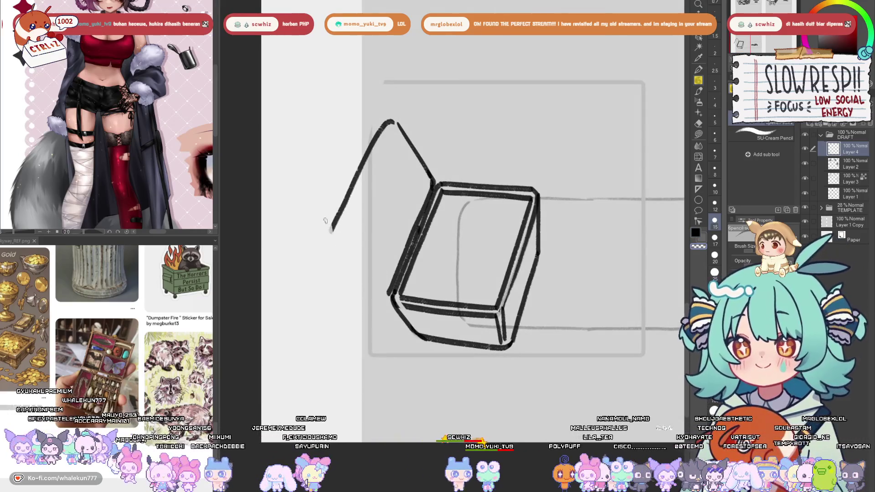
pyautogui.moveTo(339, 224); pyautogui.dragTo(334, 232)
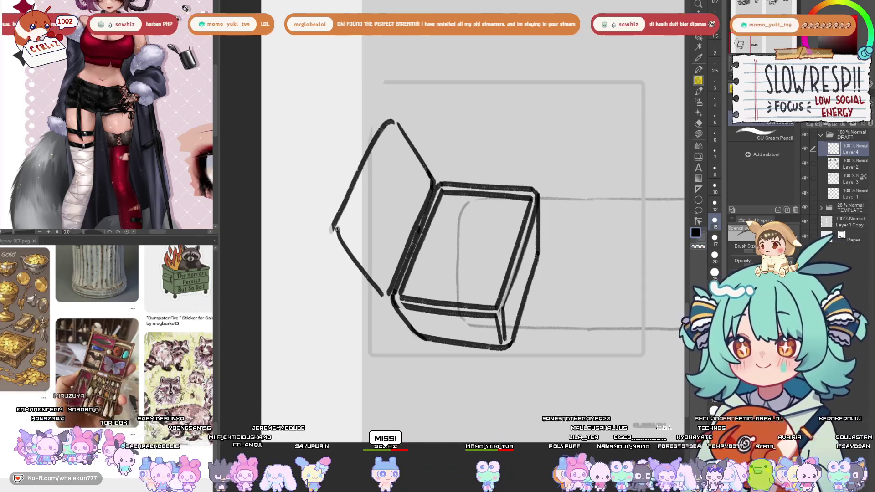
# Draw a curve inside the open lid and a curved left edge for the lid.
pyautogui.moveTo(424, 188); pyautogui.dragTo(375, 176)
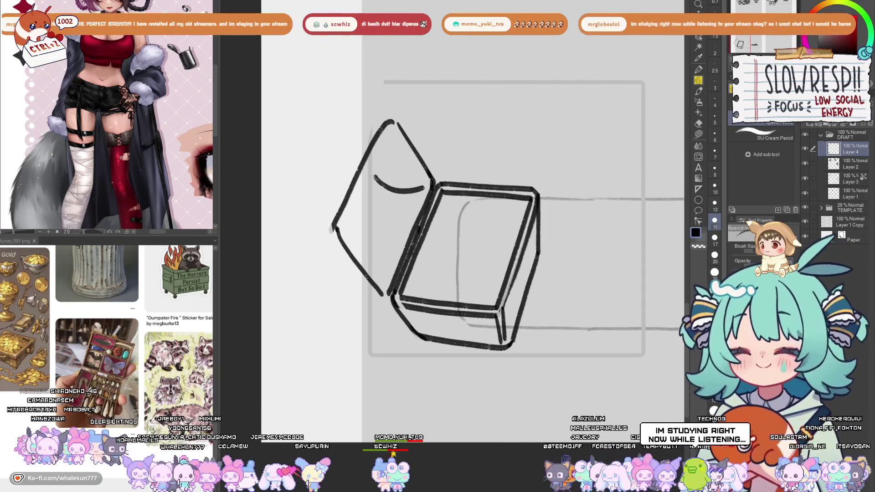
pyautogui.moveTo(386, 120); pyautogui.dragTo(329, 226)
pyautogui.hotkey('ctrl', 'z')
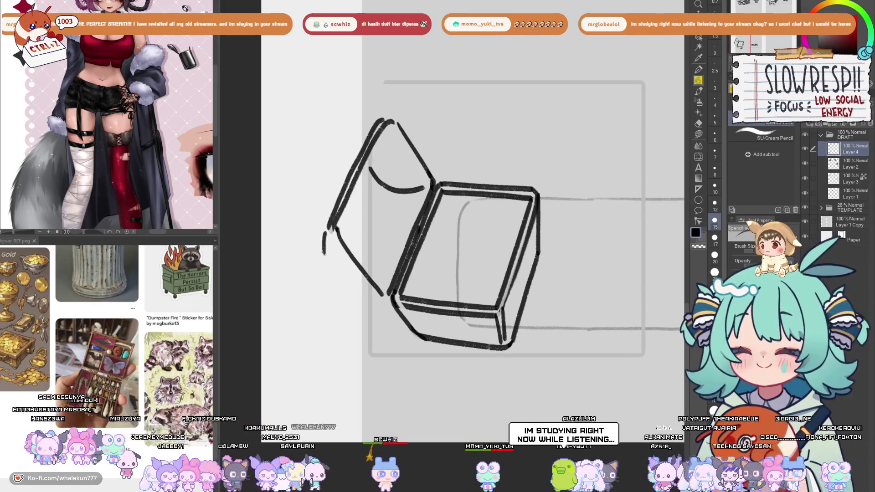
pyautogui.hotkey('ctrl', 'z')
pyautogui.moveTo(349, 180)
pyautogui.mouseDown()
pyautogui.moveTo(321, 235)
pyautogui.moveTo(320, 274)
pyautogui.moveTo(371, 301)
pyautogui.mouseUp()
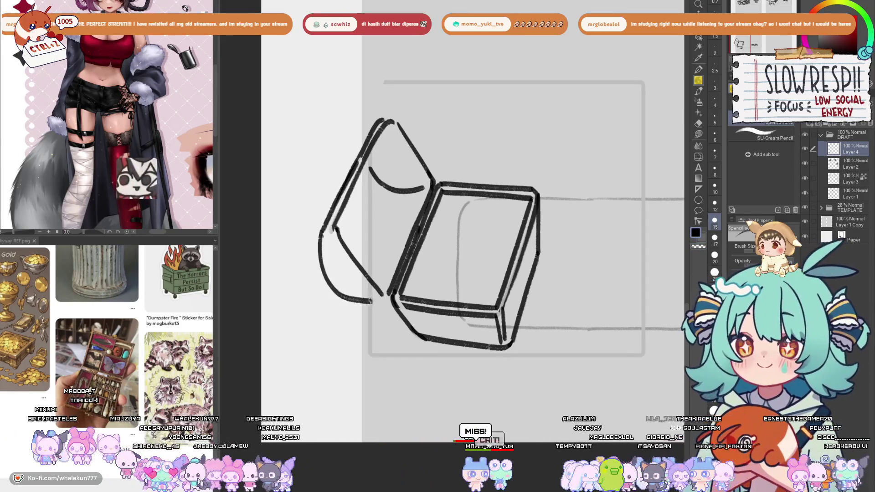
pyautogui.hotkey('ctrl', 'z')
pyautogui.moveTo(322, 230)
pyautogui.mouseDown()
pyautogui.moveTo(339, 290)
pyautogui.moveTo(372, 301)
pyautogui.mouseUp()
pyautogui.hotkey('ctrl', 'z')
pyautogui.moveTo(316, 246)
pyautogui.mouseDown()
pyautogui.moveTo(318, 257)
pyautogui.moveTo(374, 295)
pyautogui.mouseUp()
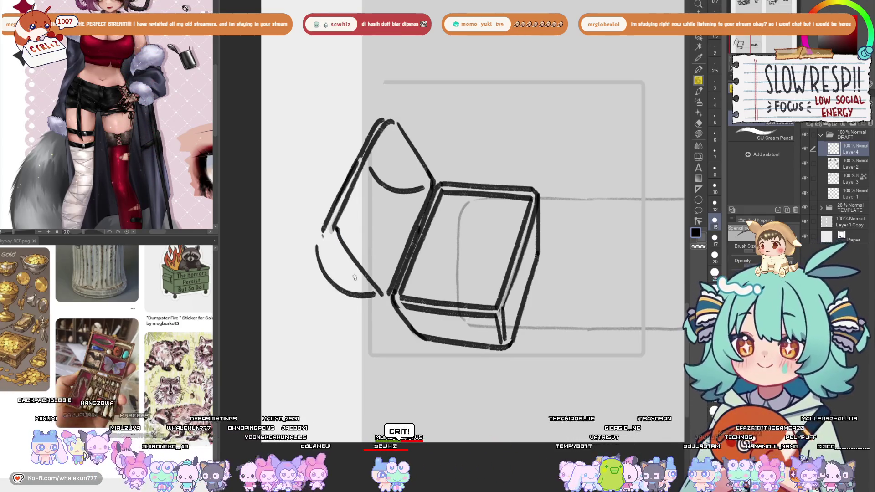
pyautogui.hotkey('ctrl', 'z')
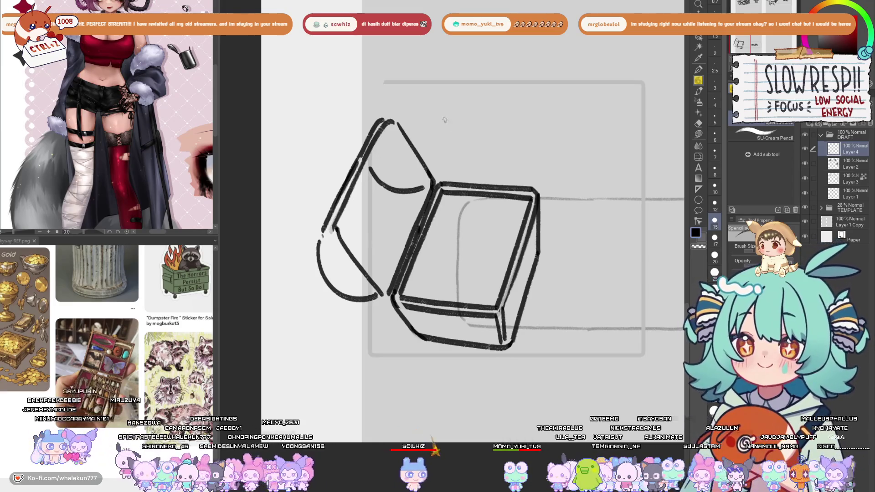
pyautogui.scroll(-5, 444, 119)
pyautogui.scroll(5, 444, 119)
# Thicken the lid curve in mirrored view, add a longer inner curve and darken its lower-left edge.
pyautogui.press('h')
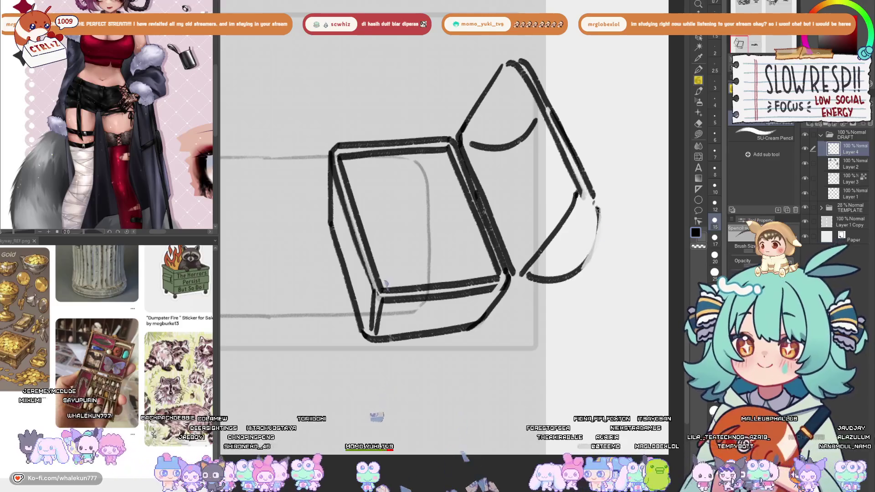
pyautogui.moveTo(519, 276); pyautogui.dragTo(568, 279)
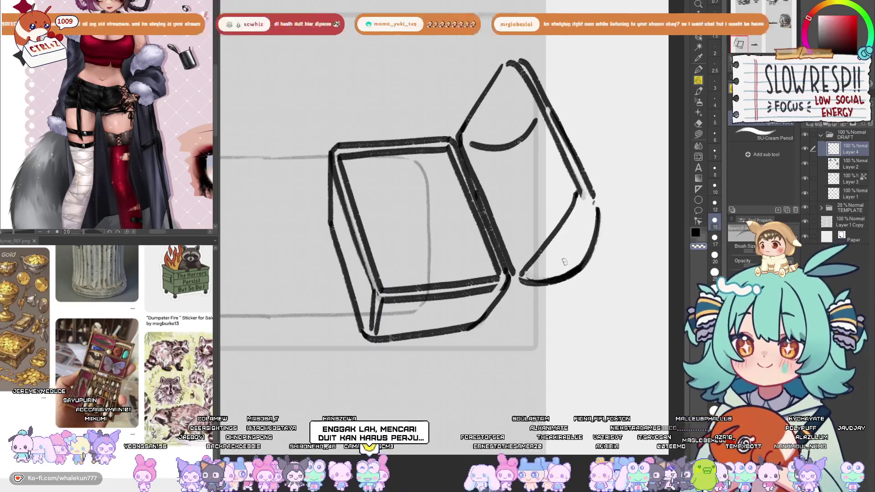
pyautogui.press('h')
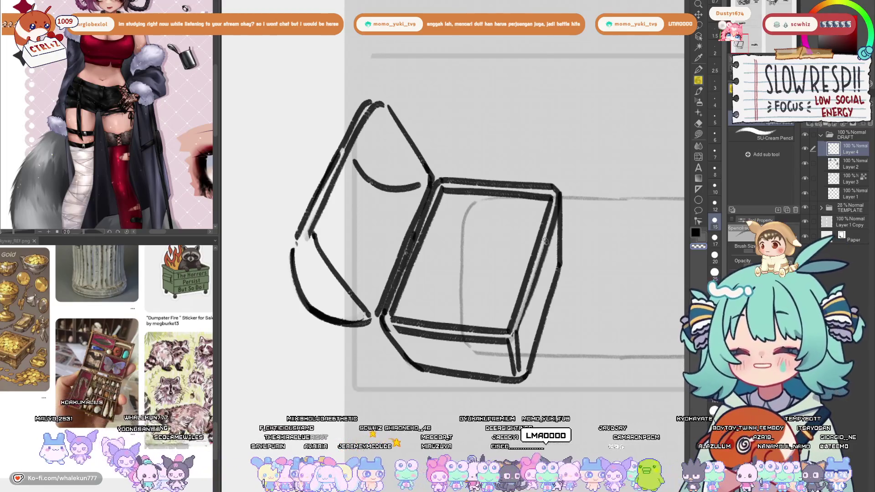
pyautogui.moveTo(382, 264)
pyautogui.mouseDown()
pyautogui.moveTo(412, 260)
pyautogui.moveTo(417, 297)
pyautogui.moveTo(446, 289)
pyautogui.moveTo(413, 252)
pyautogui.mouseUp()
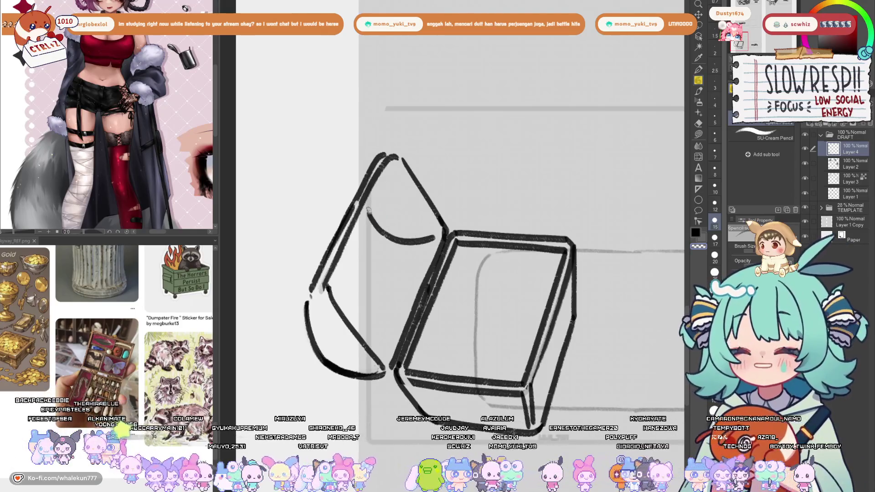
pyautogui.hotkey('ctrl', 'z')
pyautogui.moveTo(368, 205); pyautogui.dragTo(404, 242)
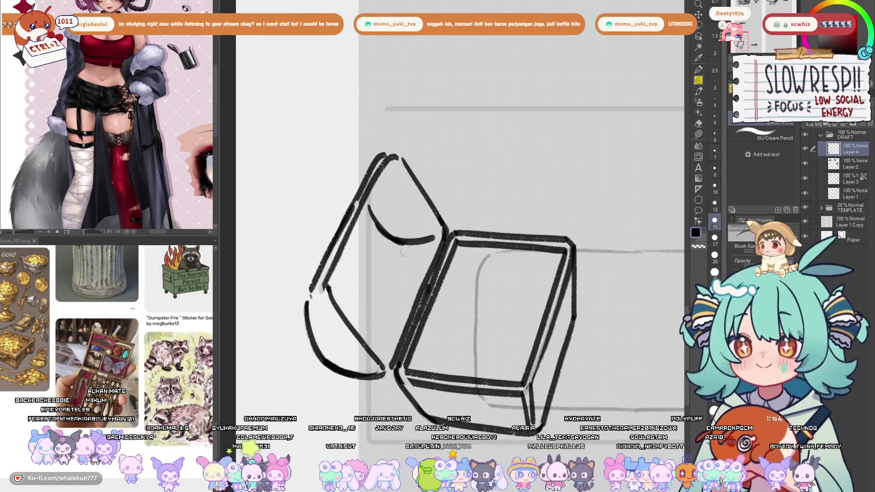
pyautogui.moveTo(305, 303); pyautogui.dragTo(352, 371)
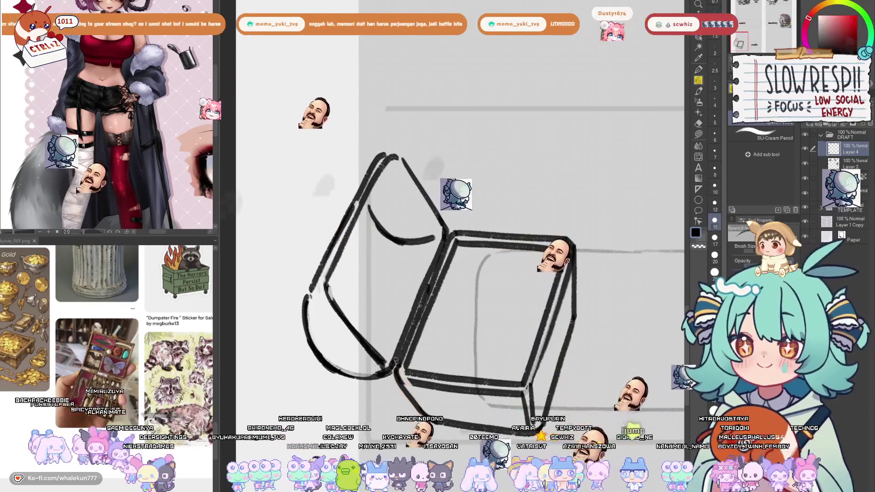
pyautogui.moveTo(455, 273); pyautogui.dragTo(460, 248)
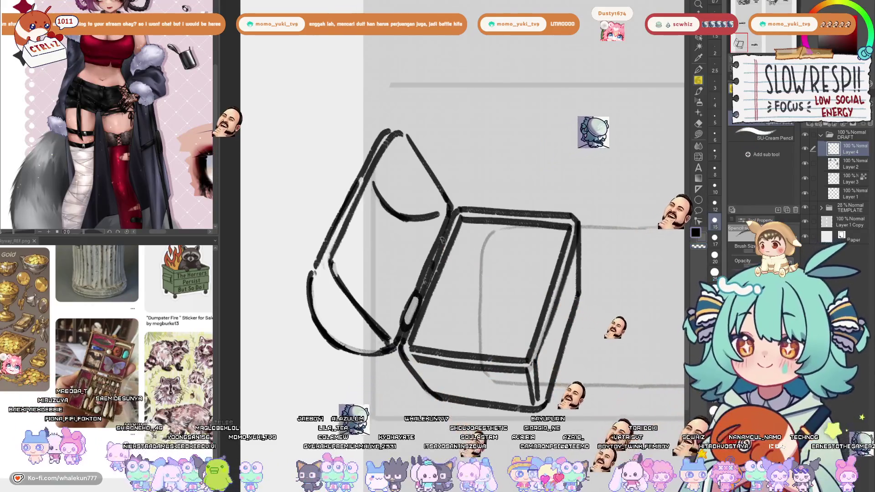
# Paint a light highlight along the box's edge, trying then removing a line inside the box.
pyautogui.moveTo(443, 230); pyautogui.dragTo(441, 276)
pyautogui.scroll(-3, 443, 230)
pyautogui.scroll(4, 442, 228)
pyautogui.hotkey('ctrl', 'z')
pyautogui.moveTo(427, 211)
pyautogui.mouseDown()
pyautogui.moveTo(442, 276)
pyautogui.moveTo(412, 345)
pyautogui.mouseUp()
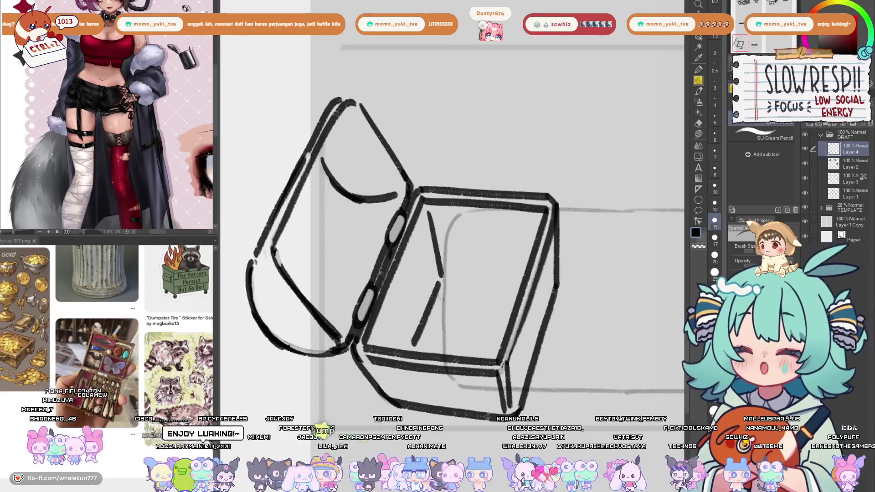
pyautogui.hotkey('ctrl', 'z')
pyautogui.hotkey('ctrl', 'z')
pyautogui.scroll(-3, 468, 252)
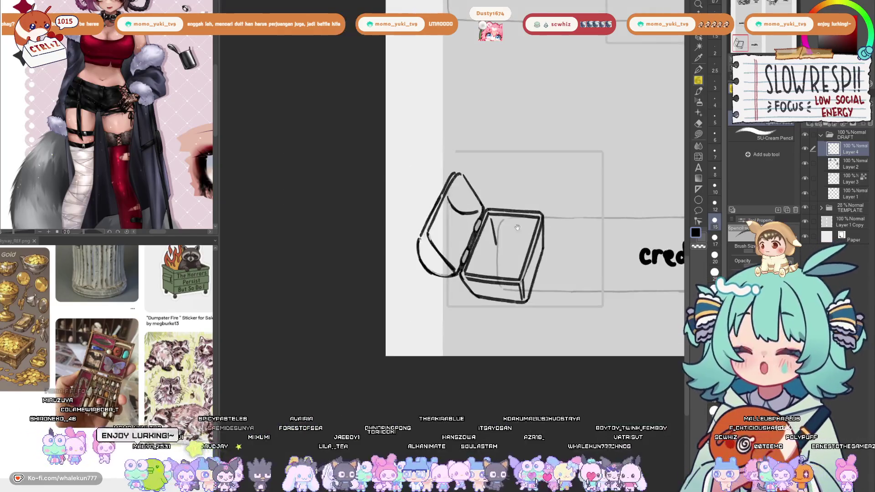
# Shrink and rotate the chest with free transform, then undo it and nudge the chest slightly right and down.
pyautogui.scroll(1, 468, 252)
pyautogui.hotkey('ctrl', 't')
pyautogui.moveTo(480, 232)
pyautogui.mouseDown()
pyautogui.moveTo(431, 187)
pyautogui.moveTo(437, 196)
pyautogui.moveTo(429, 292)
pyautogui.moveTo(448, 306)
pyautogui.mouseUp()
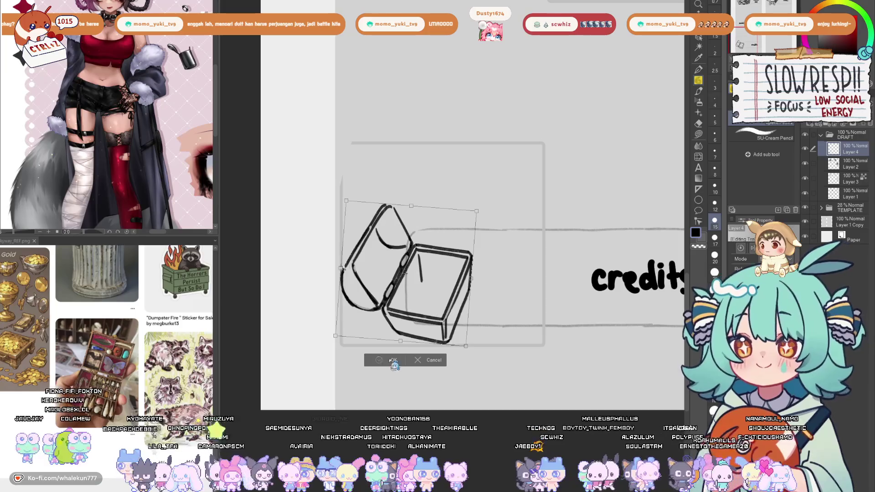
pyautogui.click(393, 360)
pyautogui.hotkey('ctrl', 'z')
pyautogui.hotkey('ctrl', 'z')
pyautogui.hotkey('ctrl', 'z')
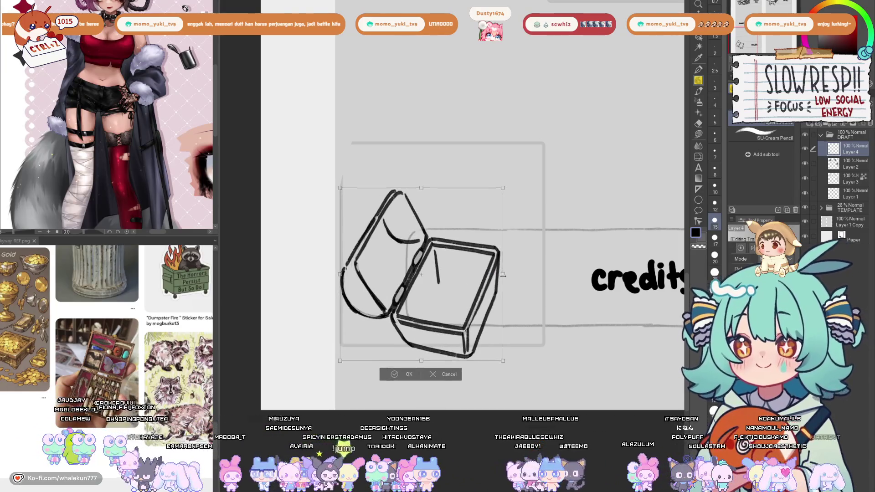
pyautogui.moveTo(478, 281); pyautogui.dragTo(477, 286)
# Apply the repositioned chest and review both pages, briefly in a mirrored view.
pyautogui.click(403, 360)
pyautogui.scroll(-4, 475, 263)
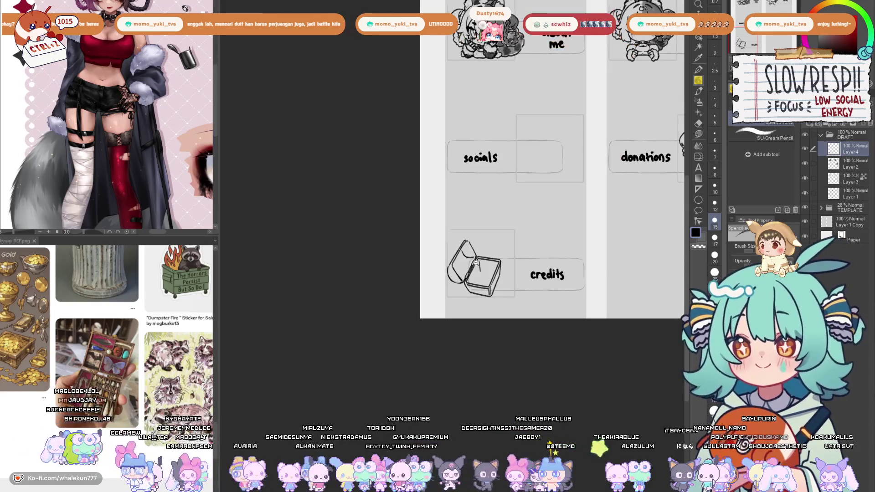
pyautogui.moveTo(486, 253)
pyautogui.mouseDown()
pyautogui.moveTo(458, 285)
pyautogui.moveTo(359, 326)
pyautogui.mouseUp()
pyautogui.press('h')
pyautogui.press('h')
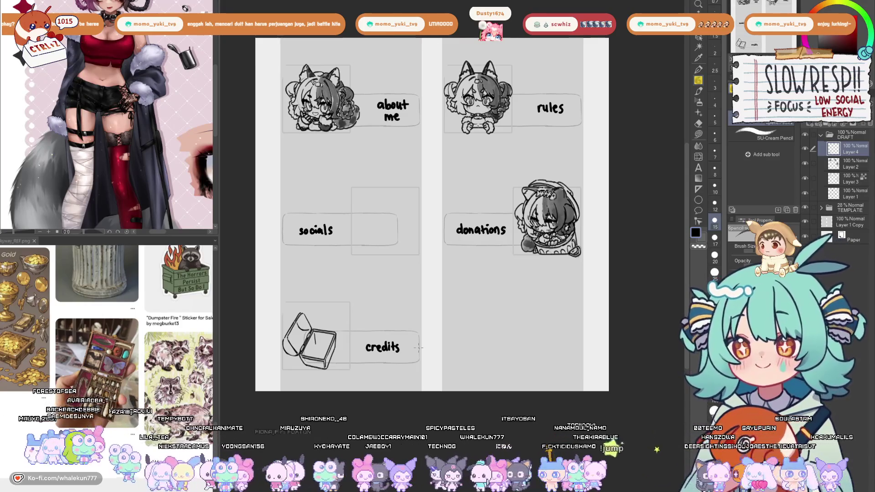
pyautogui.moveTo(485, 244); pyautogui.dragTo(524, 213)
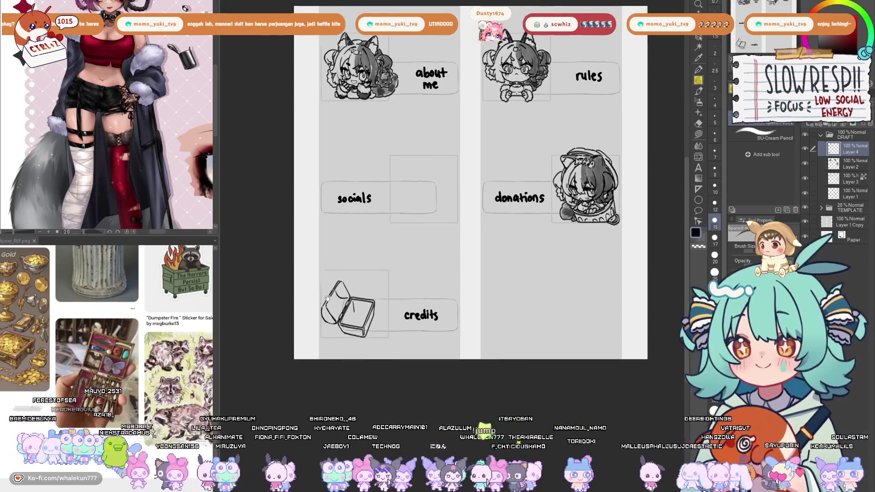
pyautogui.scroll(-3, 171, 386)
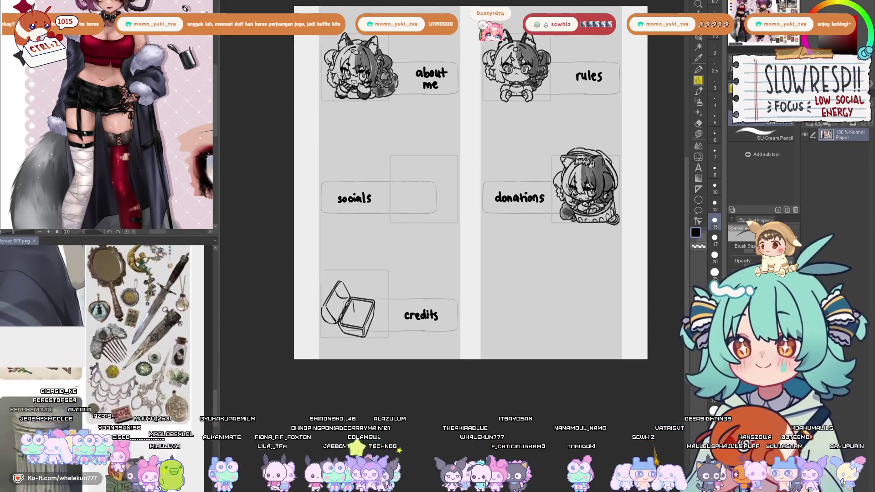
pyautogui.scroll(3, 170, 384)
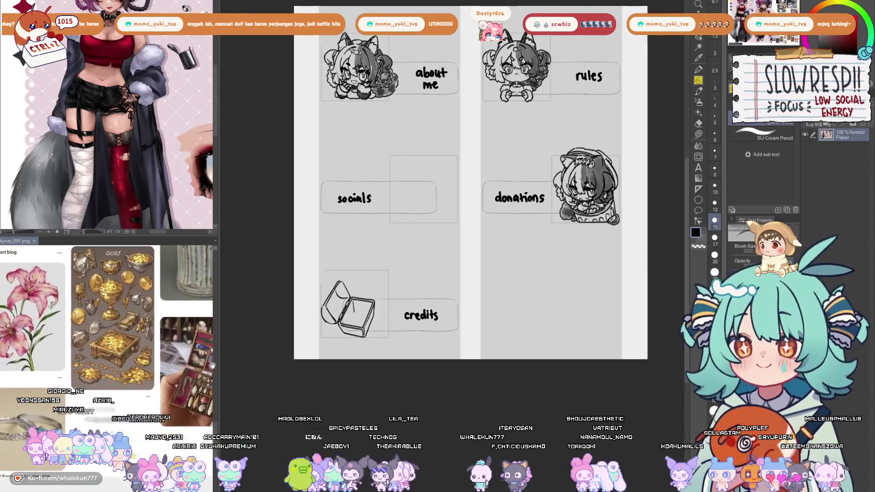
pyautogui.scroll(4, 377, 309)
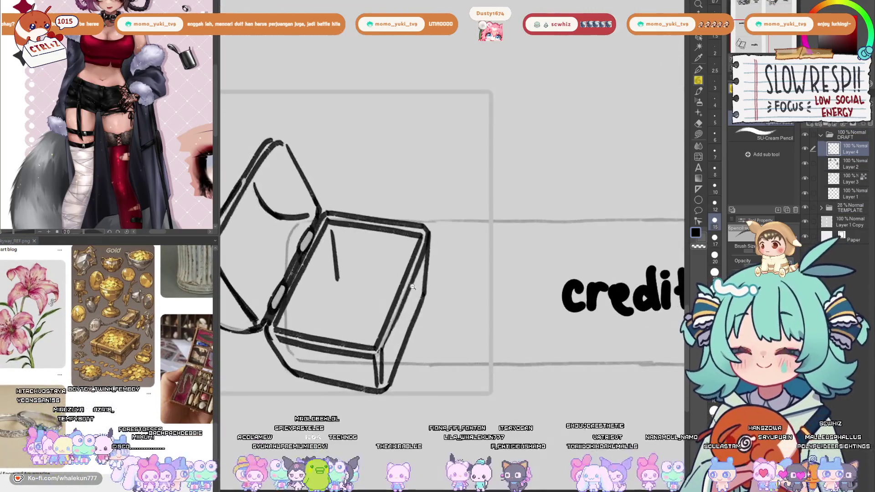
pyautogui.moveTo(414, 216); pyautogui.dragTo(439, 225)
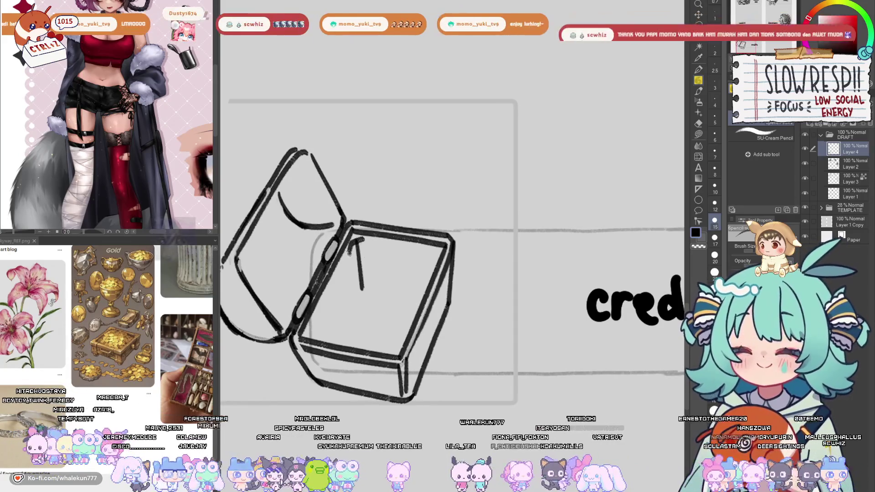
# Erase the vertical line inside the chest, return to the pencil, and delete the chest sketch.
pyautogui.press('e')
pyautogui.moveTo(358, 246); pyautogui.dragTo(367, 296)
pyautogui.press('p')
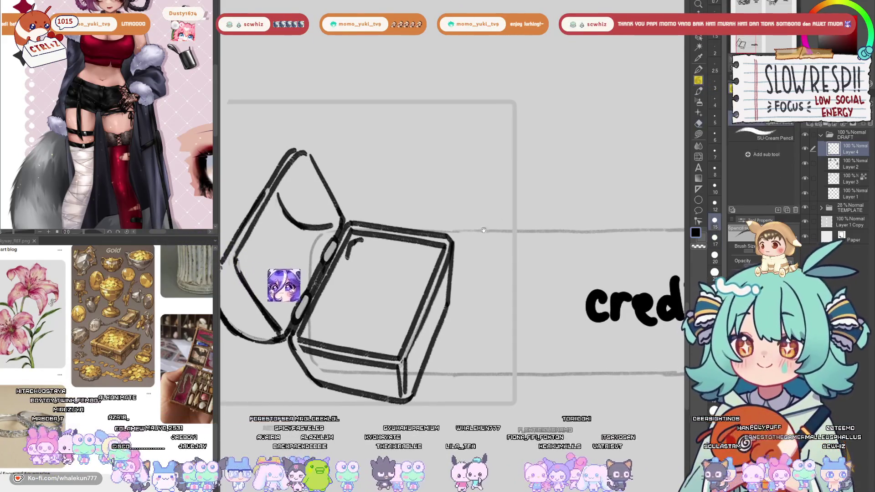
pyautogui.scroll(-3, 470, 274)
pyautogui.scroll(-3, 469, 292)
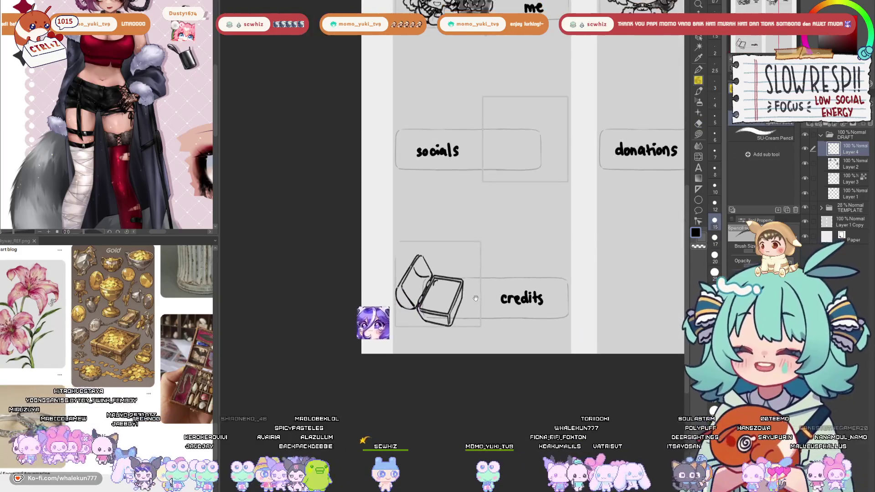
pyautogui.scroll(2, 474, 292)
pyautogui.moveTo(477, 293); pyautogui.dragTo(470, 315)
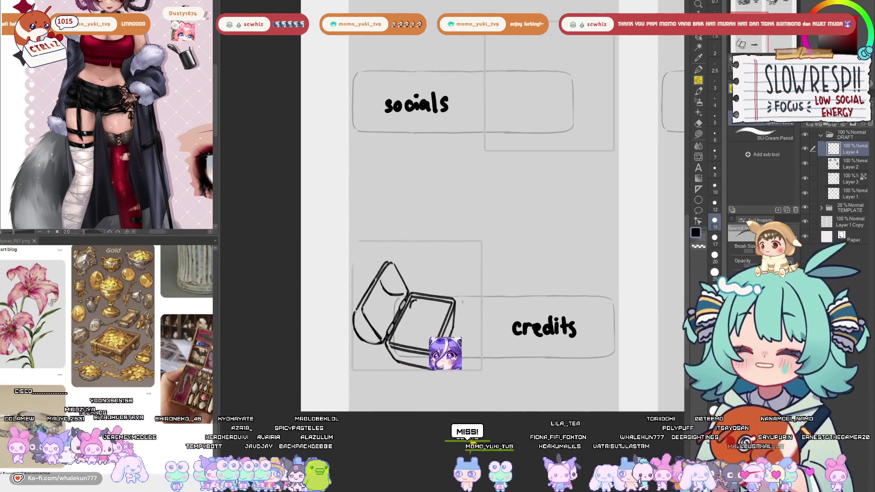
pyautogui.press('Delete')
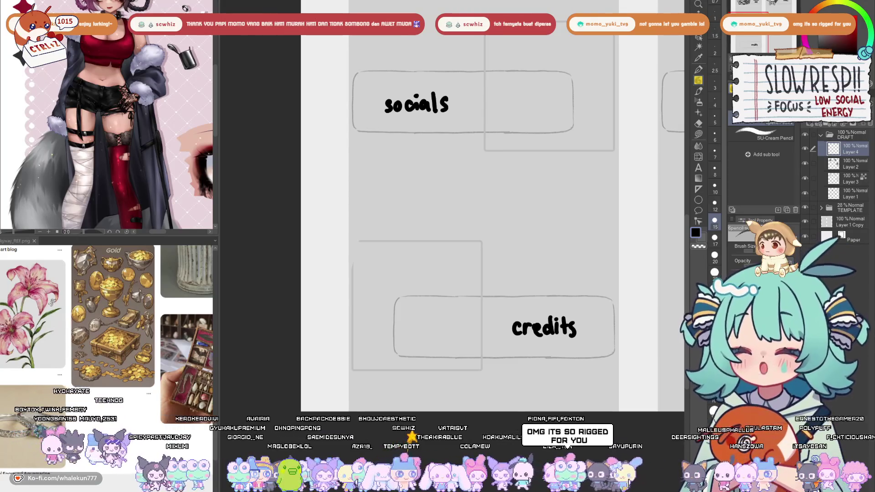
# Pan up to bring the about me and donations panels into view.
pyautogui.moveTo(521, 111)
pyautogui.mouseDown()
pyautogui.moveTo(494, 105)
pyautogui.moveTo(436, 197)
pyautogui.moveTo(449, 284)
pyautogui.mouseUp()
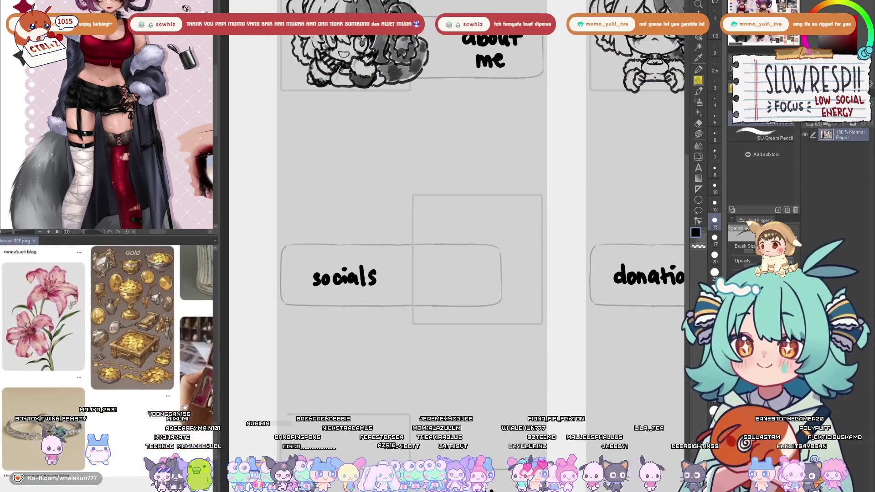
pyautogui.scroll(1, 476, 239)
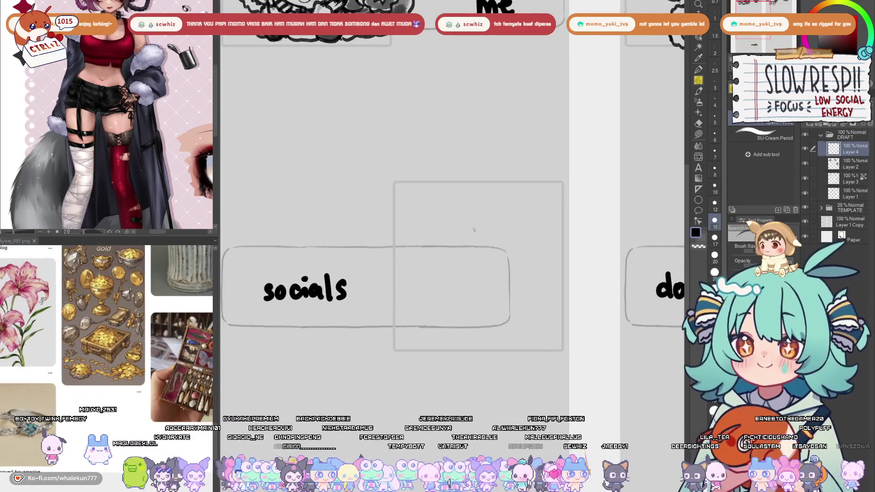
pyautogui.scroll(-5, 488, 236)
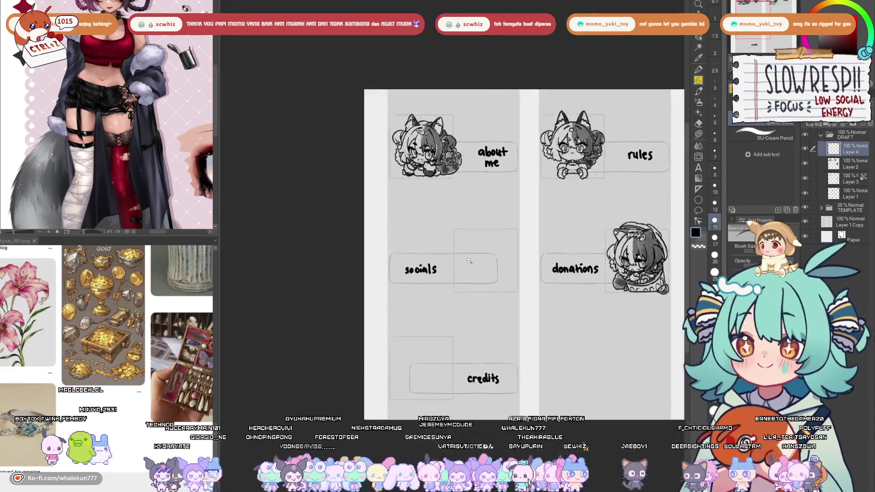
pyautogui.scroll(2, 494, 280)
pyautogui.moveTo(495, 280); pyautogui.dragTo(468, 287)
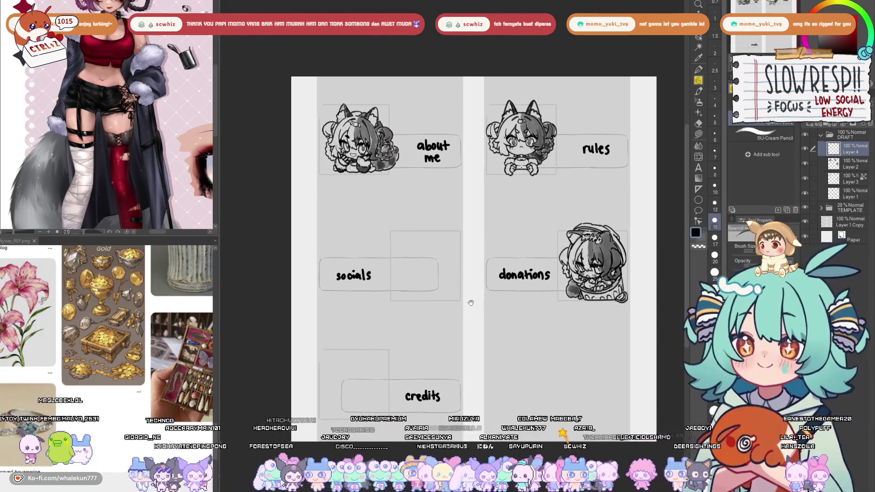
pyautogui.scroll(-3, 165, 138)
pyautogui.scroll(5, 165, 138)
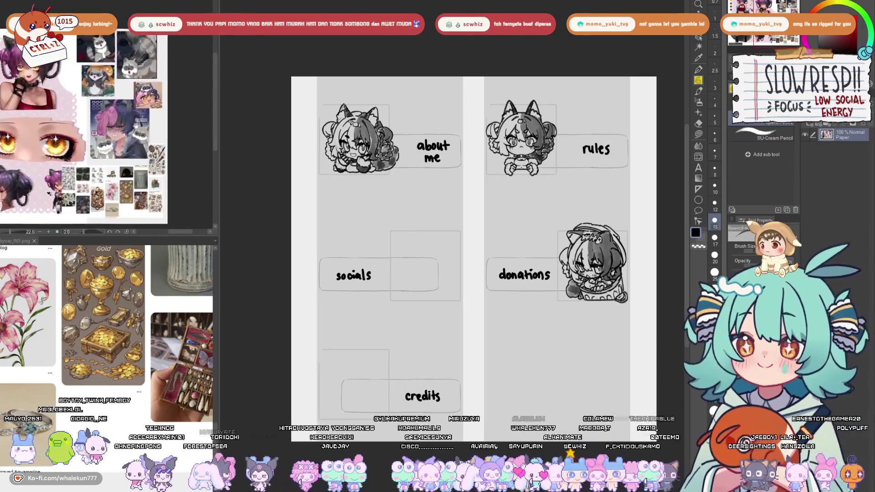
pyautogui.moveTo(96, 201); pyautogui.dragTo(163, 180)
pyautogui.moveTo(412, 210)
pyautogui.mouseDown()
pyautogui.moveTo(459, 186)
pyautogui.moveTo(416, 173)
pyautogui.mouseUp()
pyautogui.scroll(2, 459, 186)
pyautogui.scroll(2, 468, 305)
pyautogui.scroll(-4, 468, 305)
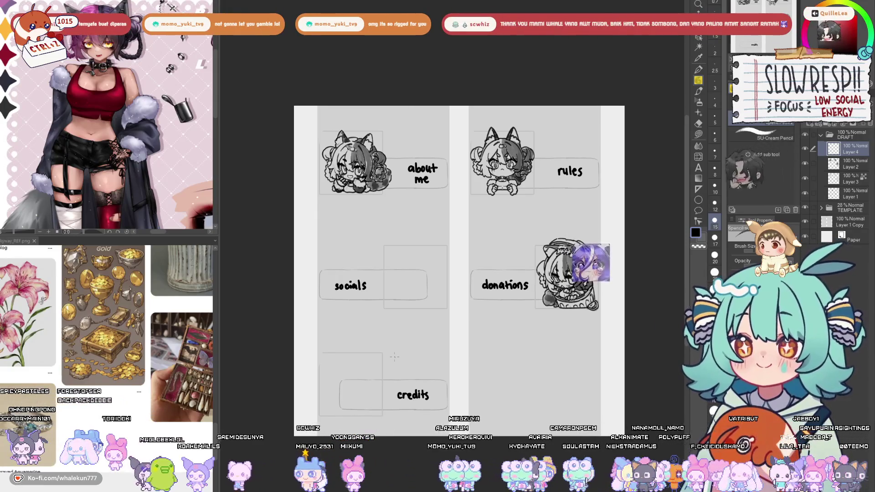
pyautogui.scroll(-1, 395, 357)
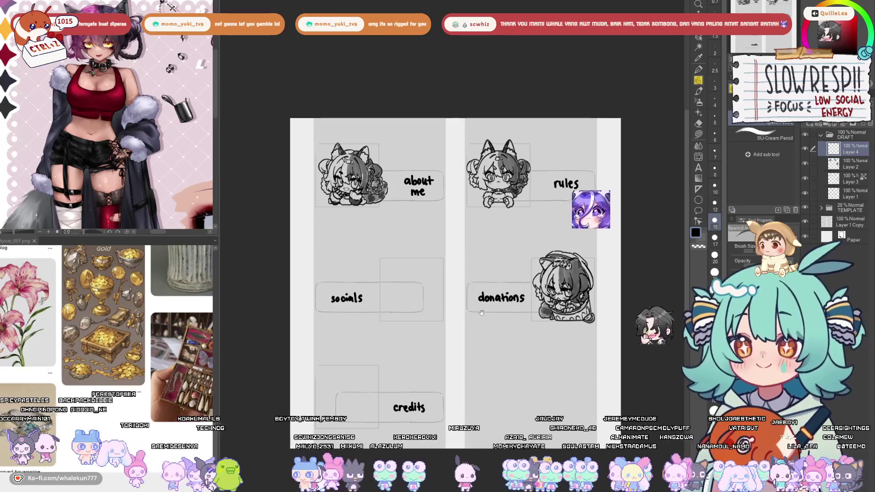
pyautogui.scroll(3, 486, 299)
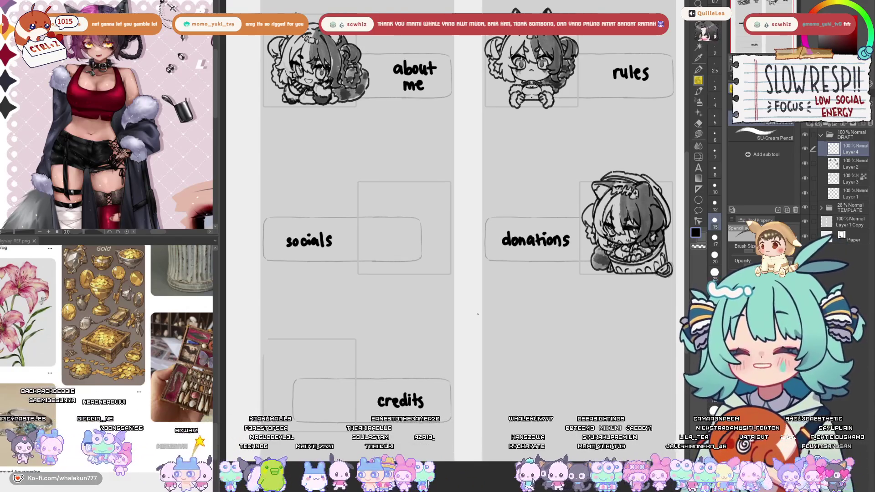
pyautogui.moveTo(477, 314)
pyautogui.mouseDown()
pyautogui.moveTo(525, 335)
pyautogui.moveTo(519, 405)
pyautogui.mouseUp()
# On Layer 2, lasso the about me chibi, move it slightly right and up, deselect, and return to the pencil.
pyautogui.click(850, 167)
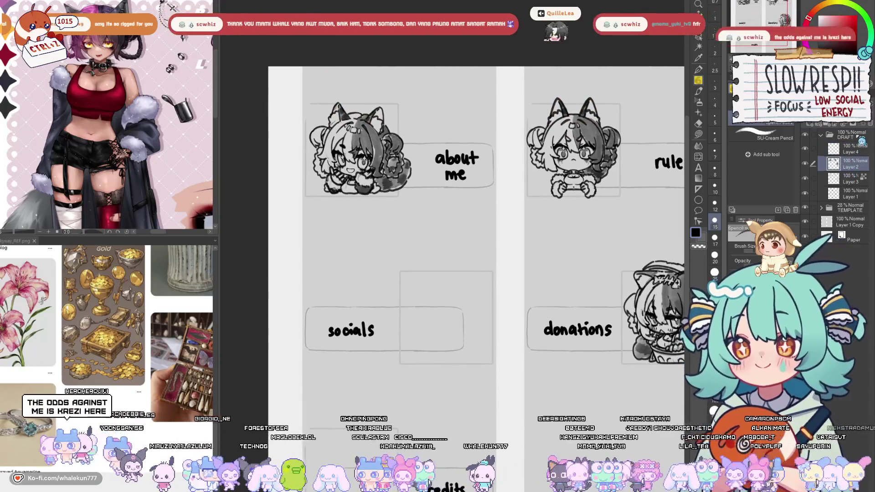
pyautogui.press('m')
pyautogui.moveTo(404, 89)
pyautogui.mouseDown()
pyautogui.moveTo(408, 96)
pyautogui.moveTo(324, 86)
pyautogui.moveTo(337, 83)
pyautogui.mouseUp()
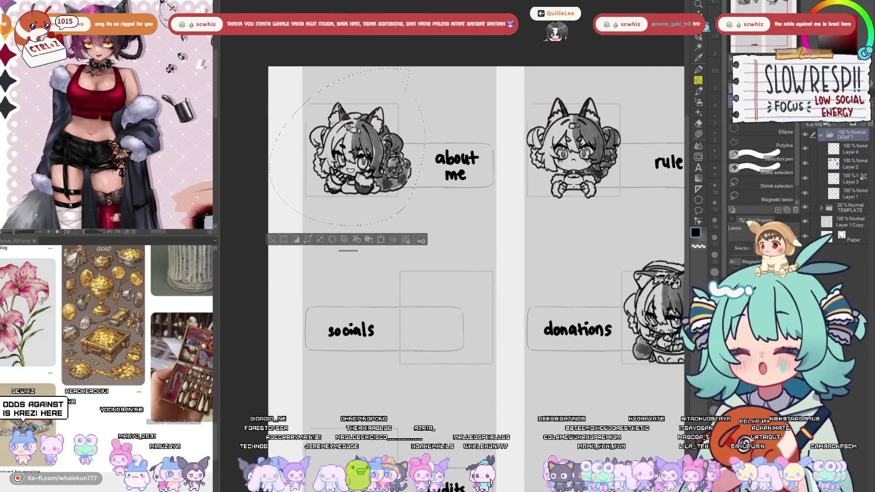
pyautogui.press('k')
pyautogui.moveTo(389, 177); pyautogui.dragTo(400, 169)
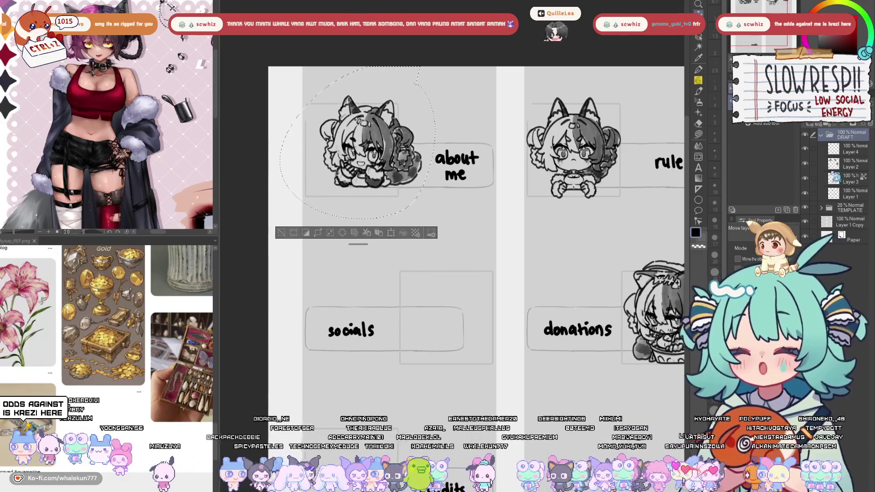
pyautogui.click(850, 164)
pyautogui.hotkey('ctrl', 'd')
pyautogui.press('p')
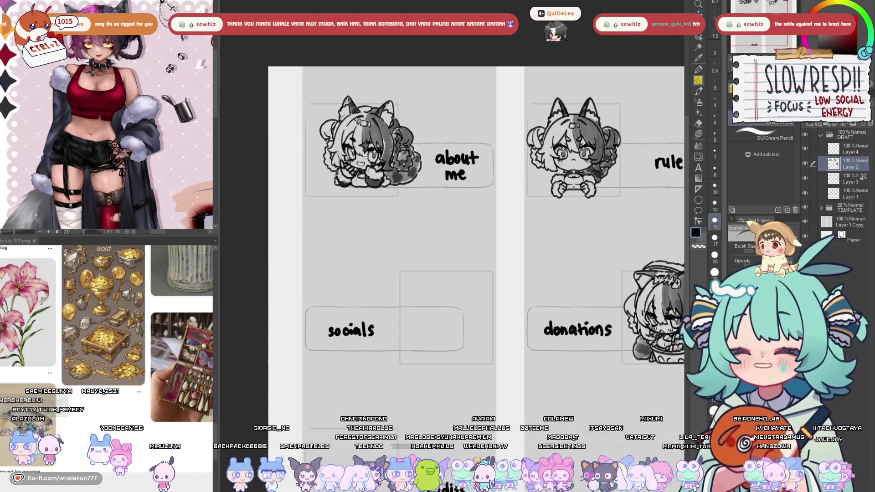
pyautogui.scroll(5, 364, 157)
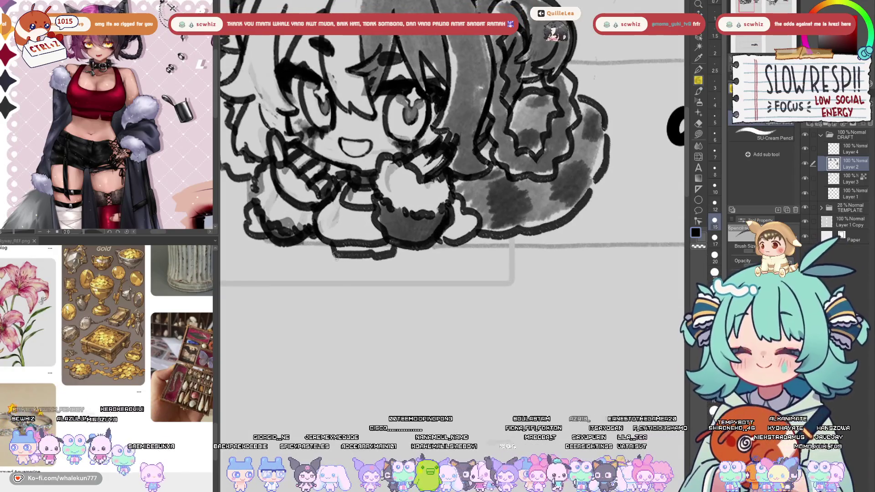
# Redraw the chibi's right leg shorter and retry the bottom line of the legs.
pyautogui.hotkey('ctrl', 'z')
pyautogui.hotkey('ctrl', 'z')
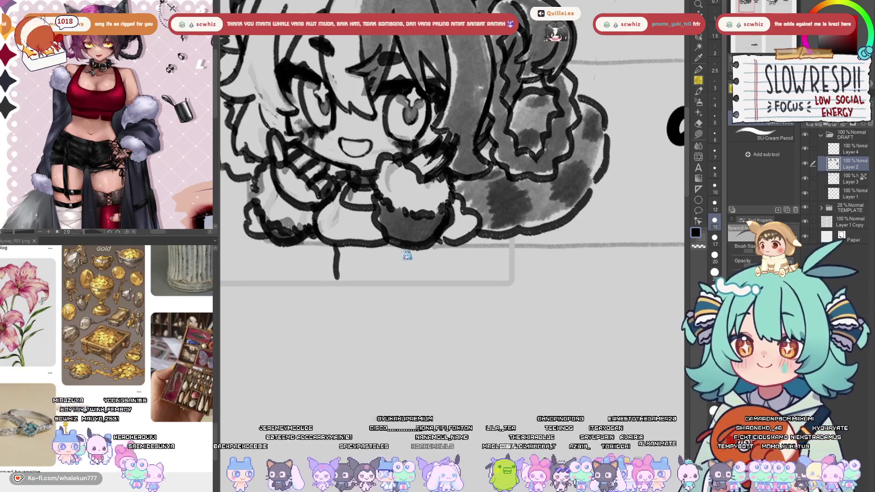
pyautogui.hotkey('ctrl', 'z')
pyautogui.moveTo(399, 244); pyautogui.dragTo(405, 260)
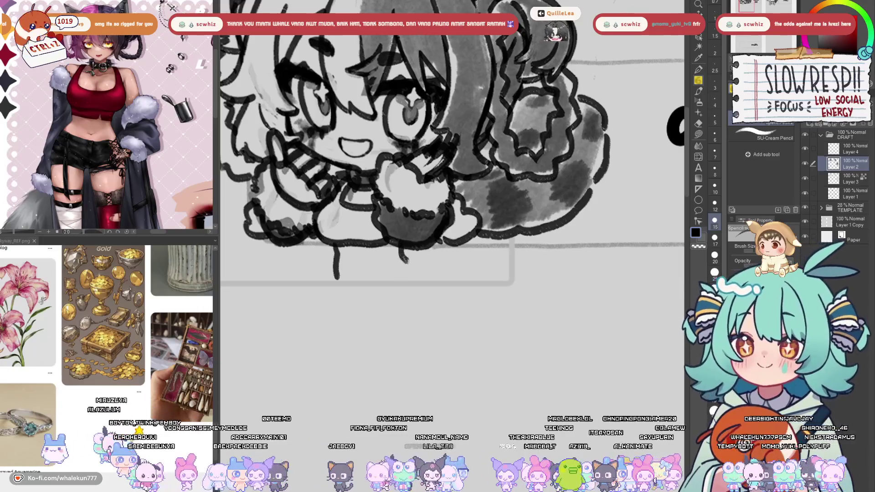
pyautogui.moveTo(338, 275)
pyautogui.mouseDown()
pyautogui.moveTo(381, 272)
pyautogui.moveTo(391, 289)
pyautogui.moveTo(401, 282)
pyautogui.mouseUp()
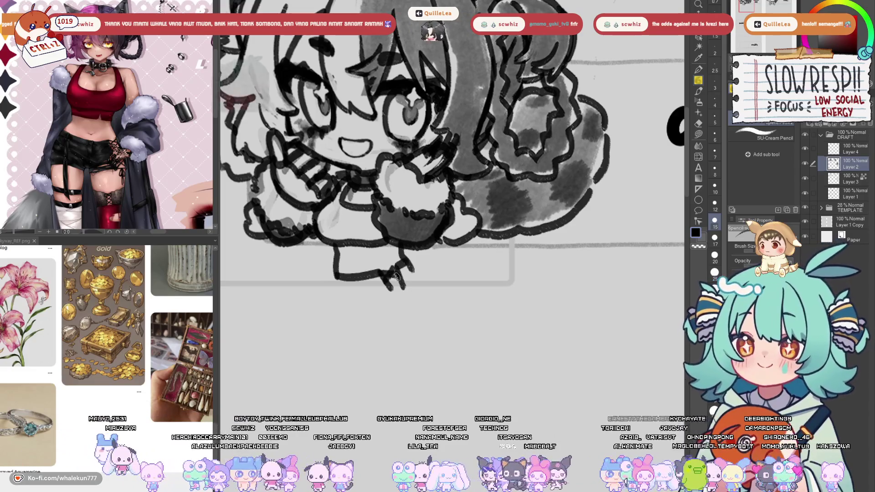
pyautogui.moveTo(404, 264); pyautogui.dragTo(413, 257)
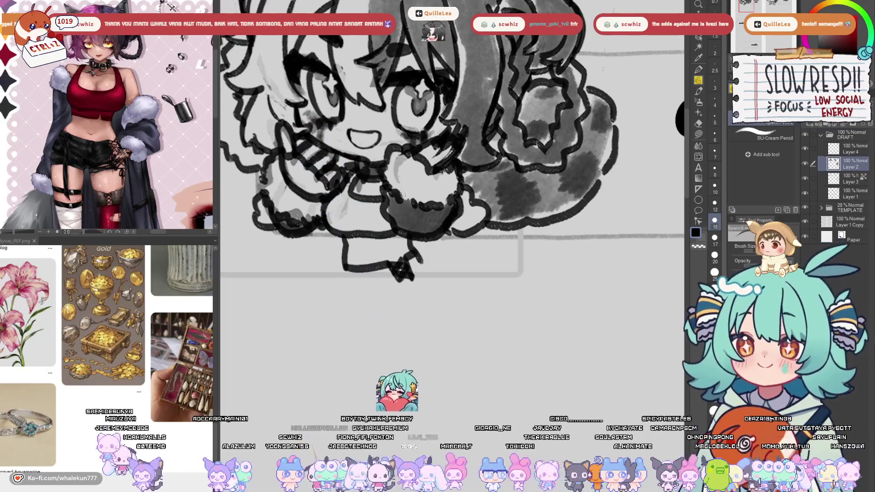
pyautogui.moveTo(401, 230); pyautogui.dragTo(405, 242)
pyautogui.moveTo(409, 274)
pyautogui.mouseDown()
pyautogui.moveTo(411, 266)
pyautogui.moveTo(414, 287)
pyautogui.mouseUp()
pyautogui.moveTo(343, 292)
pyautogui.mouseDown()
pyautogui.moveTo(338, 317)
pyautogui.moveTo(424, 311)
pyautogui.mouseUp()
pyautogui.hotkey('ctrl', 'z')
pyautogui.moveTo(342, 302)
pyautogui.mouseDown()
pyautogui.moveTo(338, 316)
pyautogui.moveTo(431, 310)
pyautogui.mouseUp()
pyautogui.hotkey('ctrl', 'z')
pyautogui.moveTo(340, 309)
pyautogui.mouseDown()
pyautogui.moveTo(431, 311)
pyautogui.moveTo(353, 319)
pyautogui.moveTo(432, 306)
pyautogui.mouseUp()
pyautogui.hotkey('ctrl', 'z')
pyautogui.hotkey('ctrl', 'z')
# Draw bold left and right leg lines, with the outer line curving into the bottom.
pyautogui.press('h')
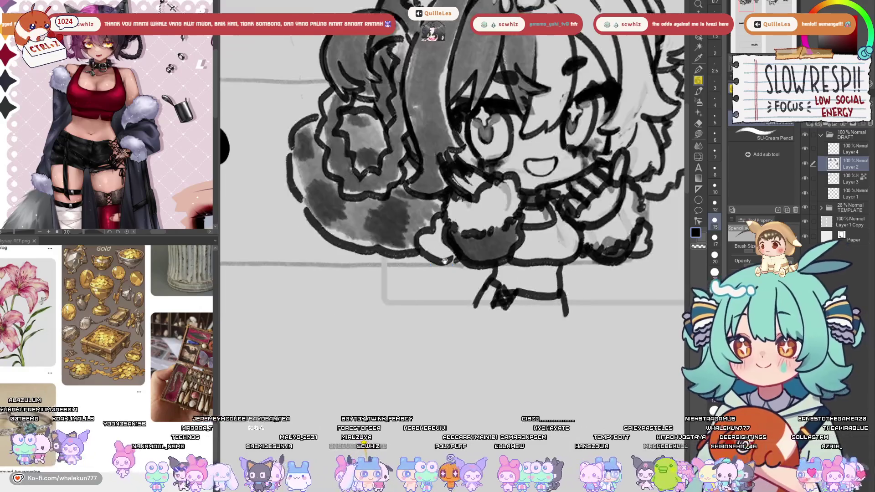
pyautogui.moveTo(491, 265)
pyautogui.mouseDown()
pyautogui.moveTo(538, 275)
pyautogui.moveTo(575, 264)
pyautogui.mouseUp()
pyautogui.press('h')
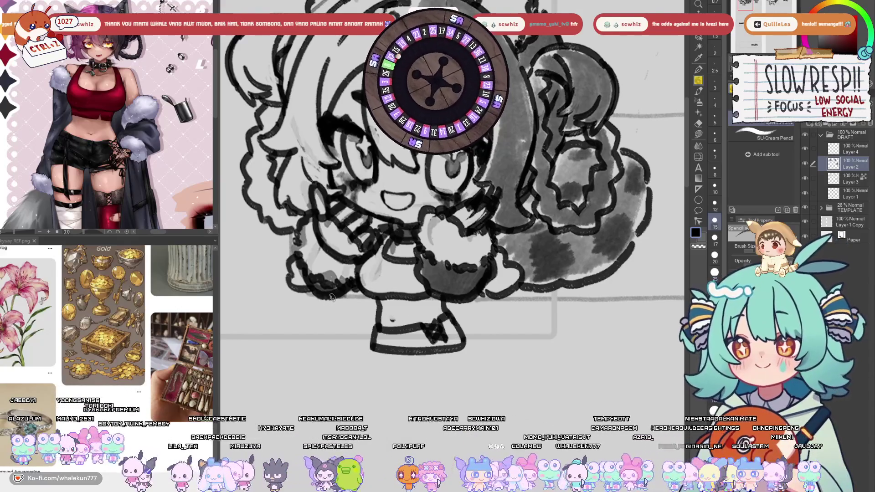
pyautogui.hotkey('ctrl', 'z')
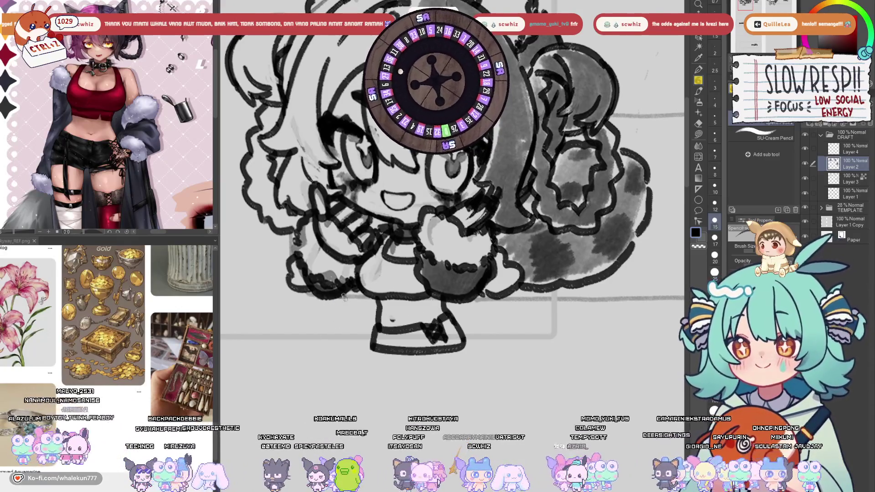
pyautogui.moveTo(338, 314); pyautogui.dragTo(333, 347)
pyautogui.moveTo(365, 319); pyautogui.dragTo(365, 357)
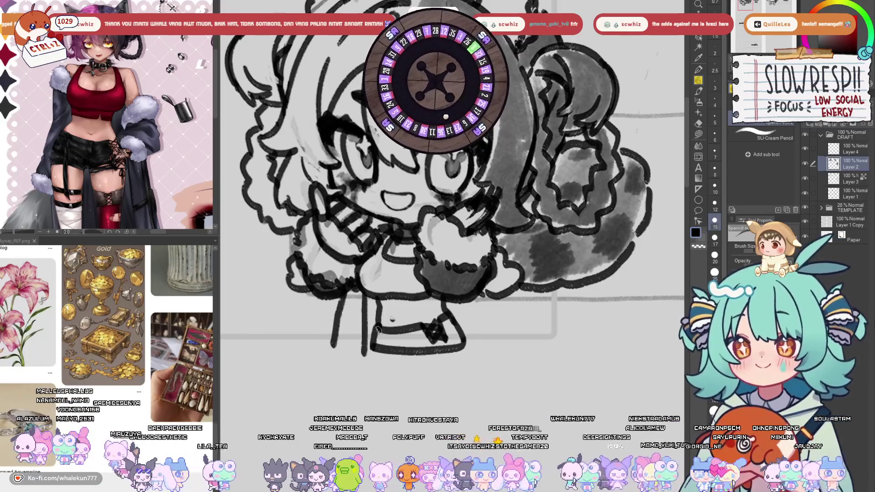
pyautogui.hotkey('ctrl', 'z')
pyautogui.moveTo(361, 292); pyautogui.dragTo(364, 341)
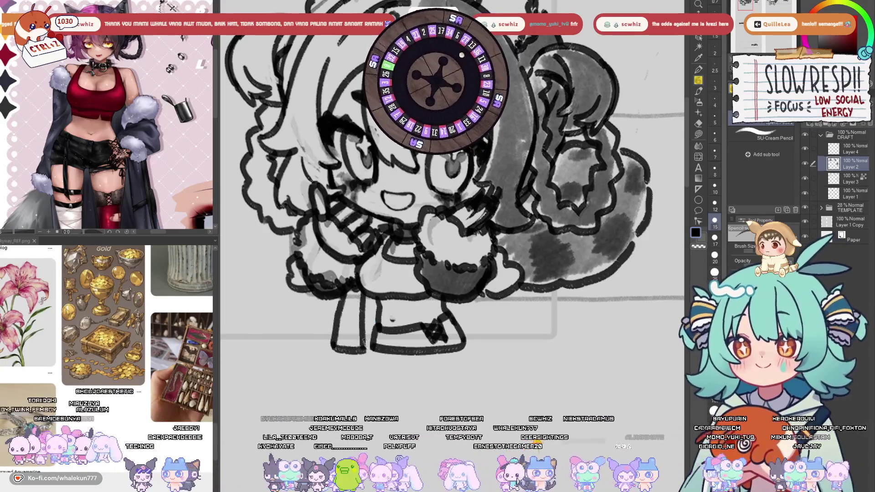
pyautogui.moveTo(447, 300); pyautogui.dragTo(454, 325)
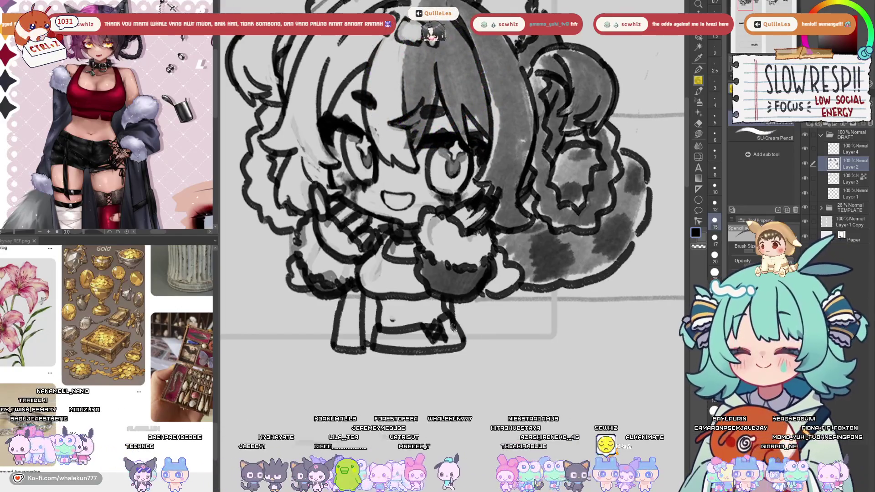
pyautogui.moveTo(485, 299); pyautogui.dragTo(488, 329)
pyautogui.hotkey('ctrl', 'z')
pyautogui.moveTo(484, 296)
pyautogui.mouseDown()
pyautogui.moveTo(488, 321)
pyautogui.moveTo(477, 351)
pyautogui.mouseUp()
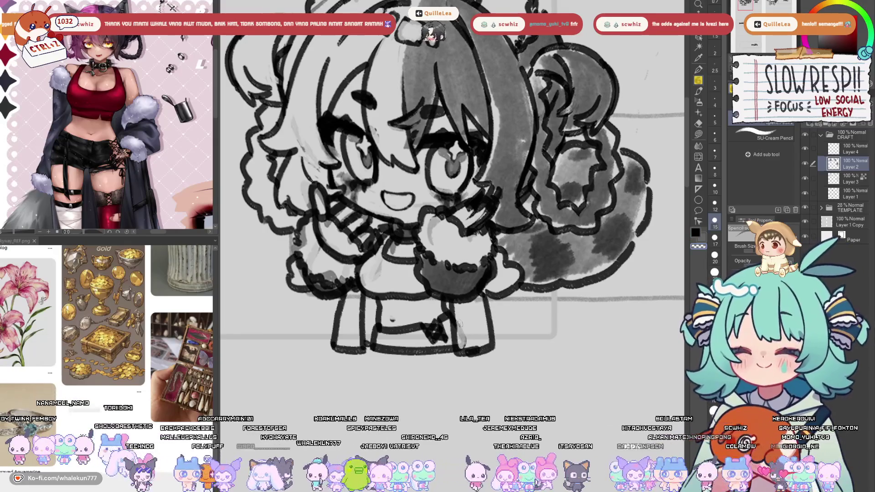
# Shade both legs and the band between them with grey Watery ink.
pyautogui.press('h')
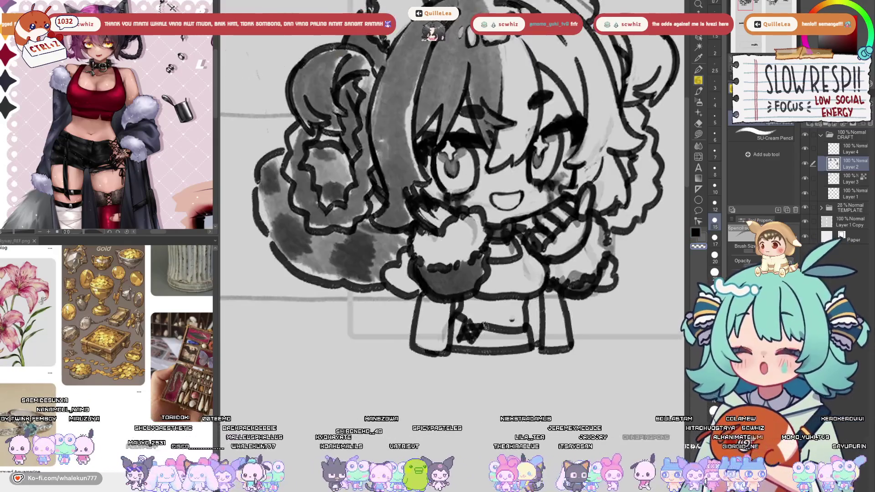
pyautogui.press('b')
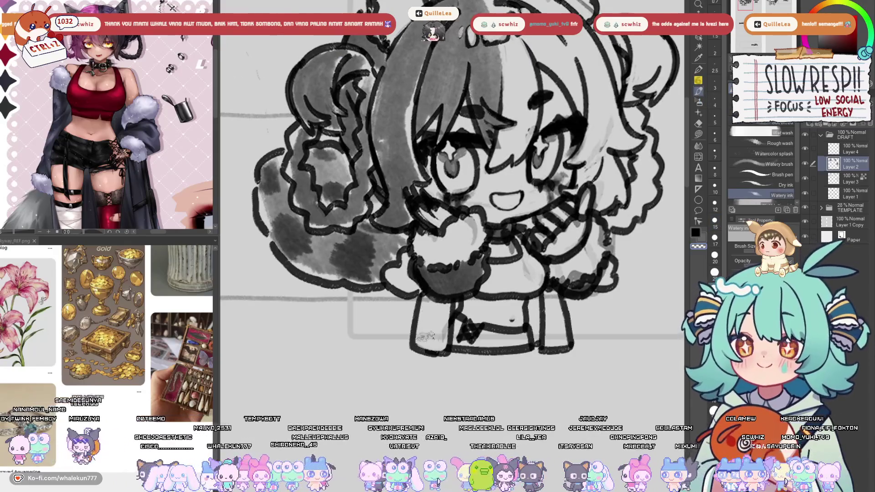
pyautogui.moveTo(425, 318)
pyautogui.mouseDown()
pyautogui.moveTo(458, 319)
pyautogui.moveTo(459, 303)
pyautogui.mouseUp()
pyautogui.moveTo(537, 319)
pyautogui.mouseDown()
pyautogui.moveTo(540, 328)
pyautogui.moveTo(560, 319)
pyautogui.moveTo(567, 326)
pyautogui.mouseUp()
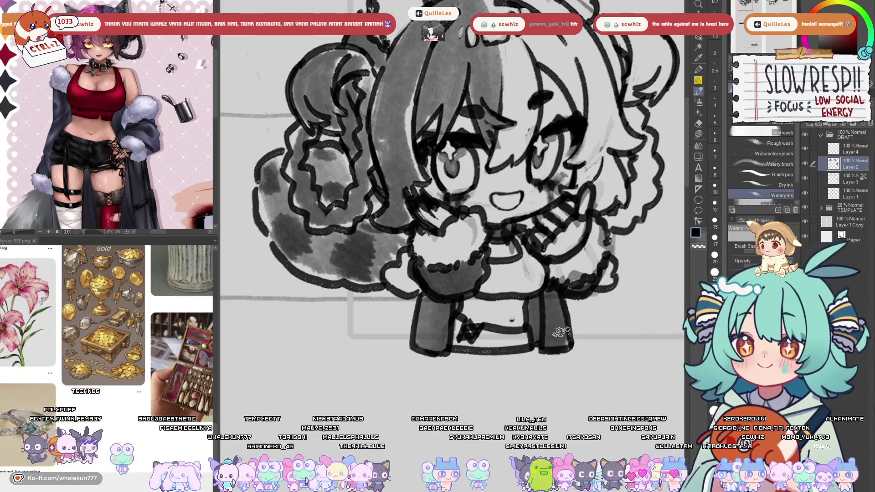
pyautogui.press('h')
pyautogui.moveTo(395, 331)
pyautogui.mouseDown()
pyautogui.moveTo(401, 339)
pyautogui.moveTo(447, 339)
pyautogui.moveTo(380, 345)
pyautogui.moveTo(456, 347)
pyautogui.mouseUp()
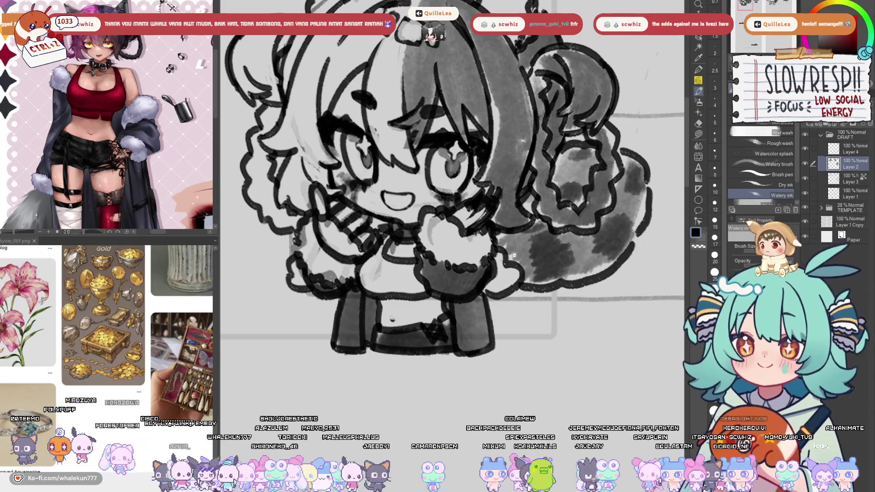
pyautogui.scroll(-5, 515, 254)
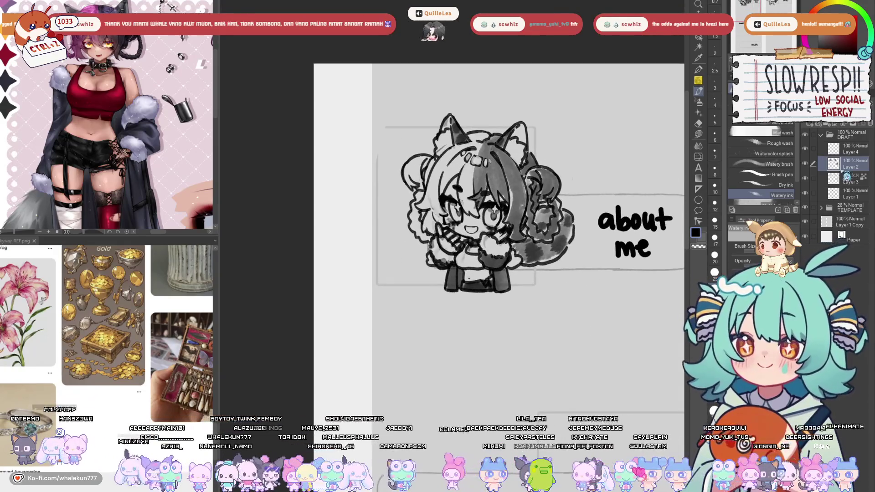
# On Layer 3, lasso-fill the whole about me chibi with flat grey.
pyautogui.click(851, 179)
pyautogui.click(699, 133)
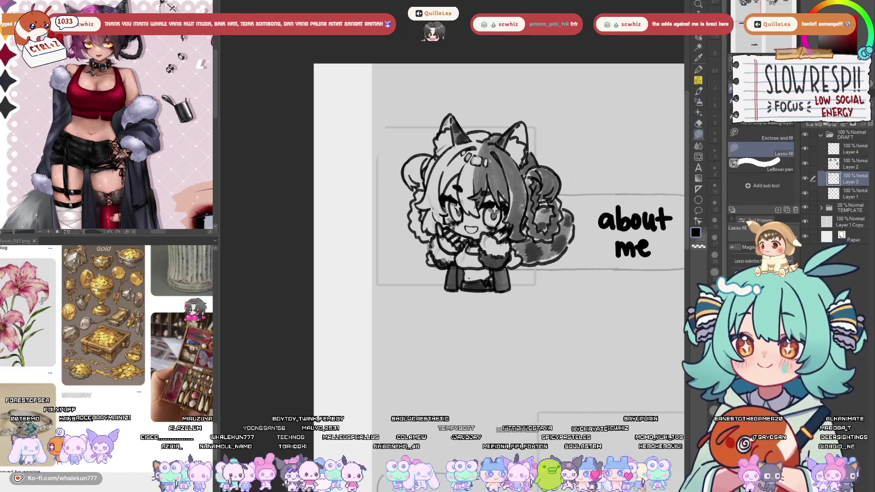
pyautogui.moveTo(451, 291); pyautogui.dragTo(455, 294)
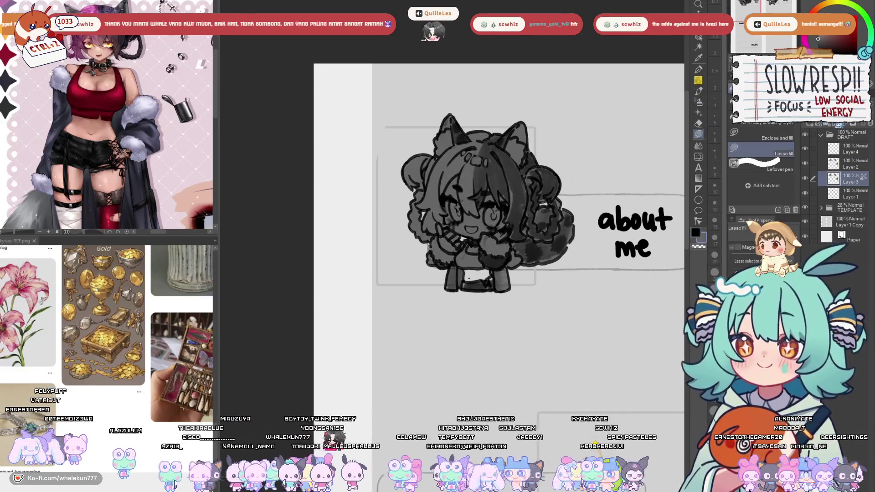
pyautogui.scroll(3, 468, 261)
# Lasso-fill the leg area with a darker grey.
pyautogui.moveTo(433, 262)
pyautogui.mouseDown()
pyautogui.moveTo(419, 274)
pyautogui.moveTo(441, 335)
pyautogui.moveTo(527, 230)
pyautogui.moveTo(524, 241)
pyautogui.mouseUp()
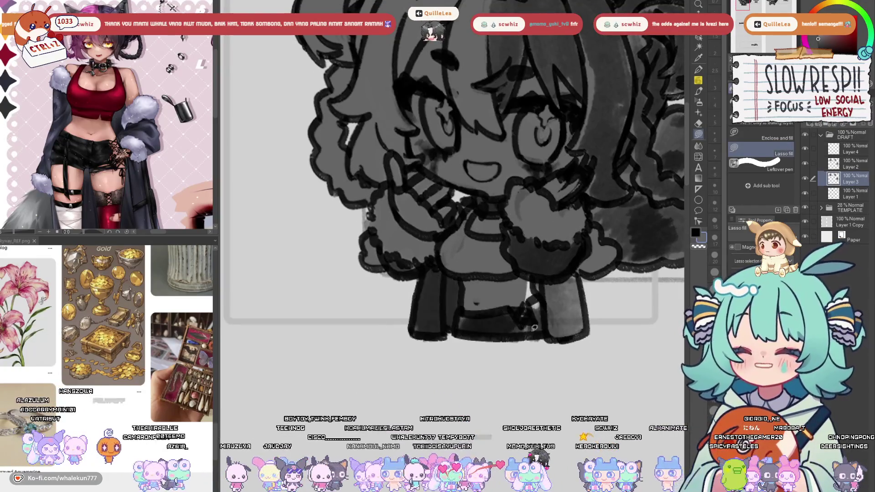
pyautogui.moveTo(583, 255); pyautogui.dragTo(500, 243)
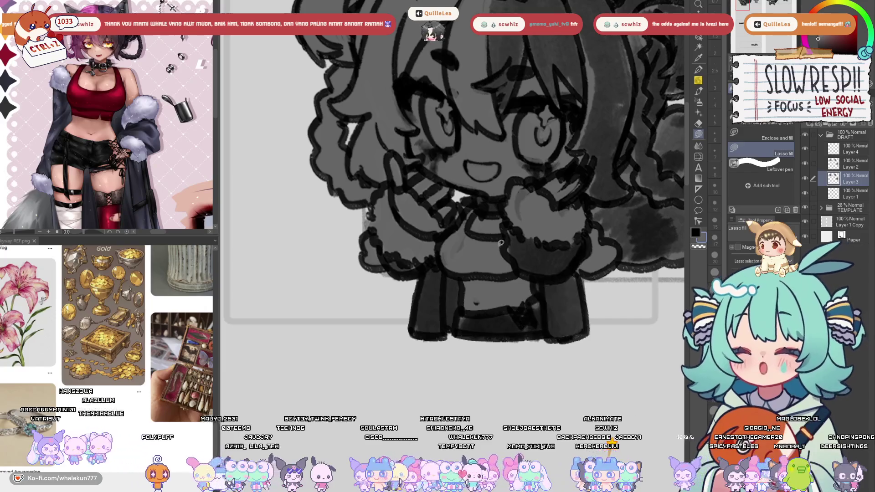
pyautogui.moveTo(576, 239); pyautogui.dragTo(560, 292)
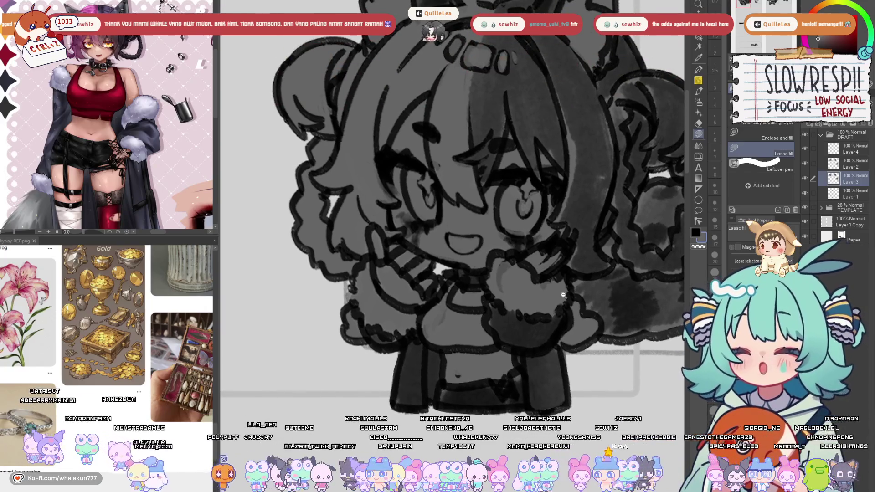
pyautogui.scroll(-5, 563, 295)
pyautogui.scroll(2, 547, 274)
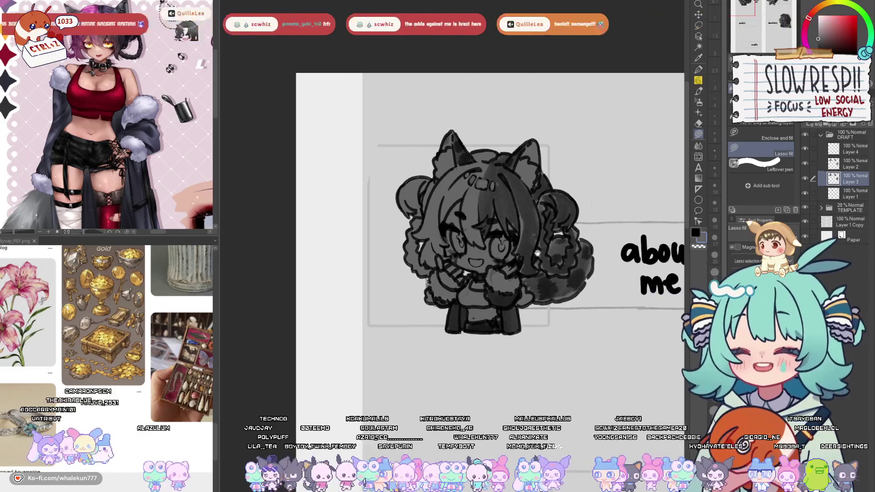
# Lasso the about-me chibi on Layer 2, move it up slightly, then deselect.
pyautogui.click(852, 164)
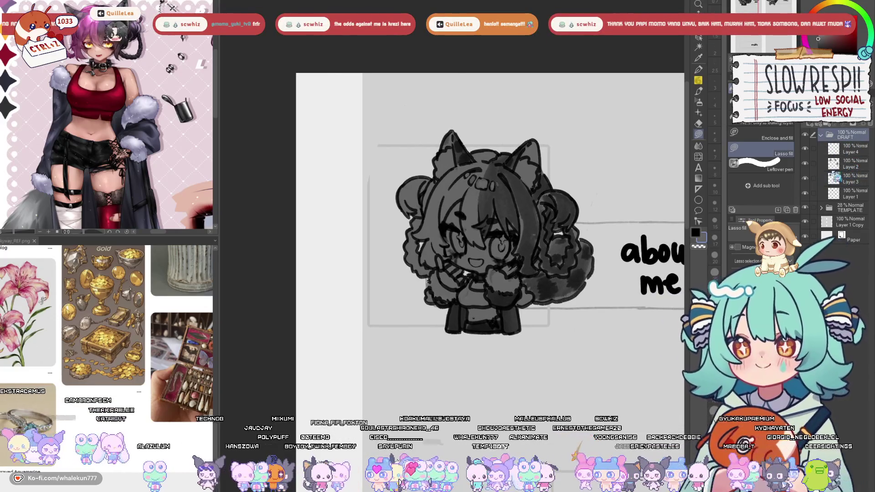
pyautogui.click(698, 47)
pyautogui.moveTo(588, 150)
pyautogui.mouseDown()
pyautogui.moveTo(433, 378)
pyautogui.moveTo(575, 83)
pyautogui.mouseUp()
pyautogui.press('k')
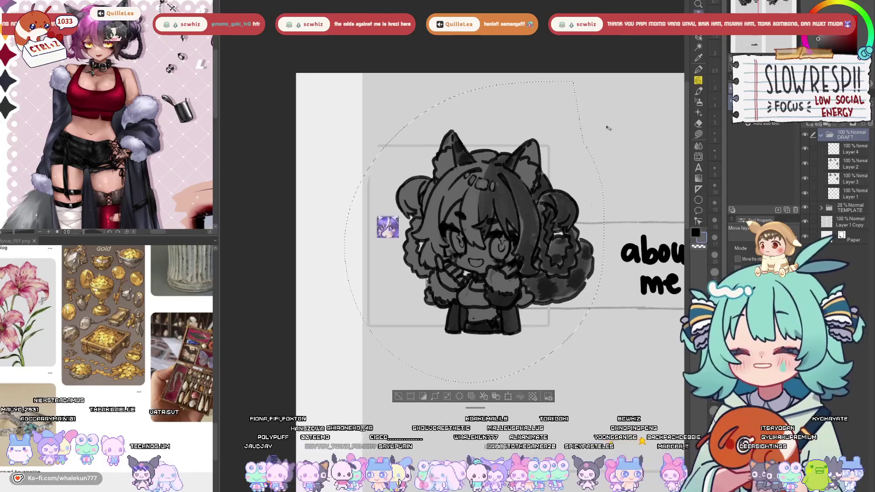
pyautogui.moveTo(607, 128); pyautogui.dragTo(607, 118)
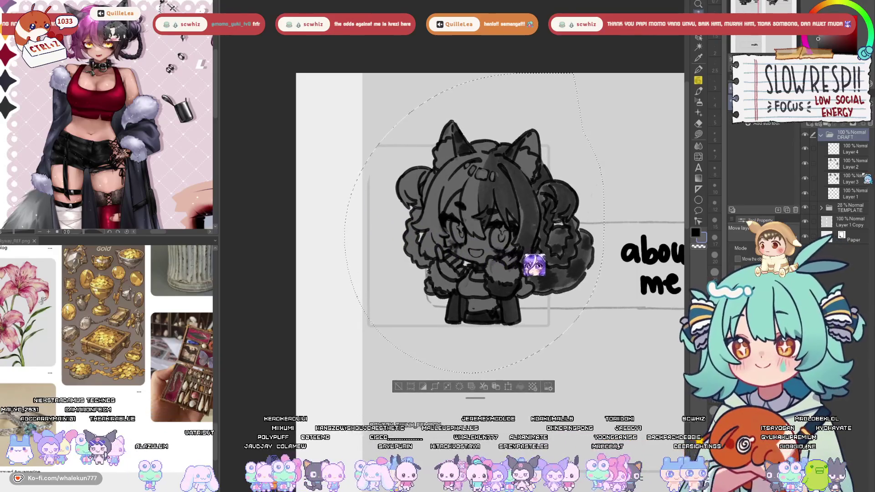
pyautogui.hotkey('ctrl', 'd')
pyautogui.scroll(-3, 565, 331)
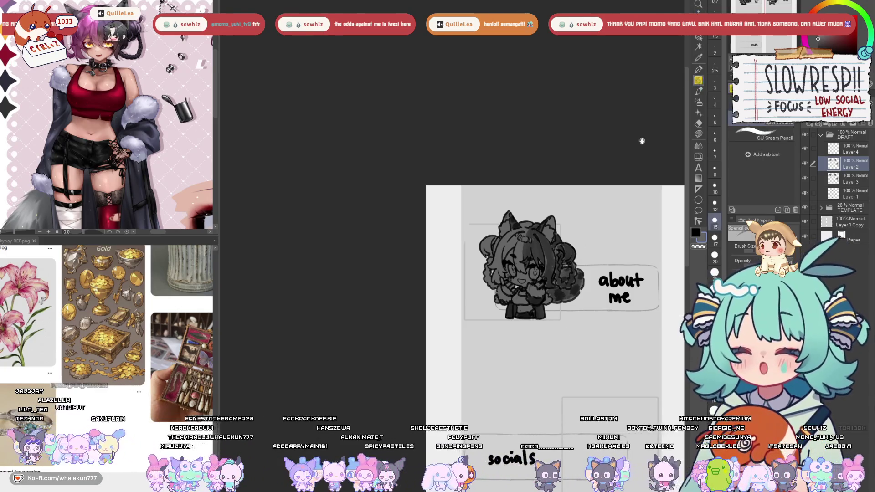
pyautogui.click(856, 183)
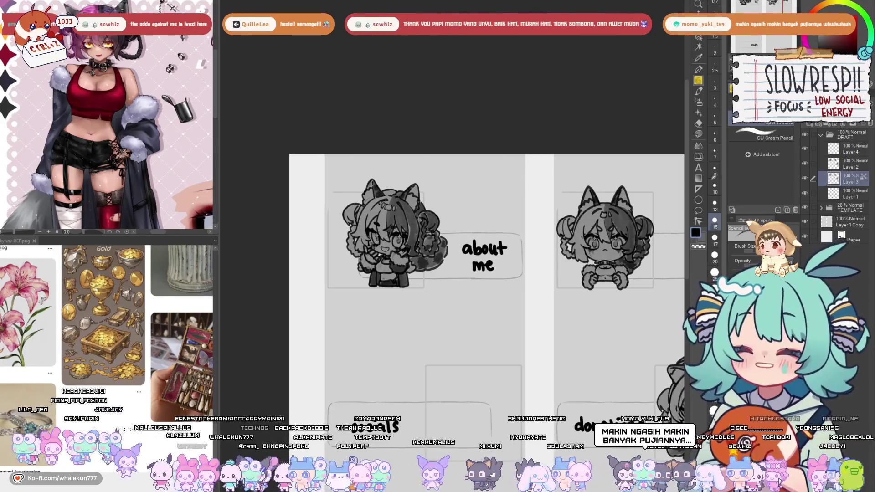
pyautogui.click(856, 164)
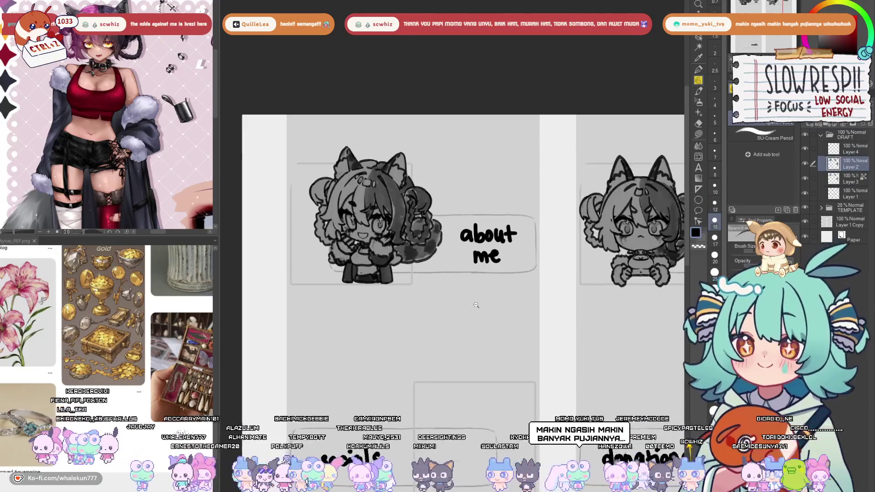
pyautogui.scroll(-2, 474, 304)
pyautogui.click(849, 178)
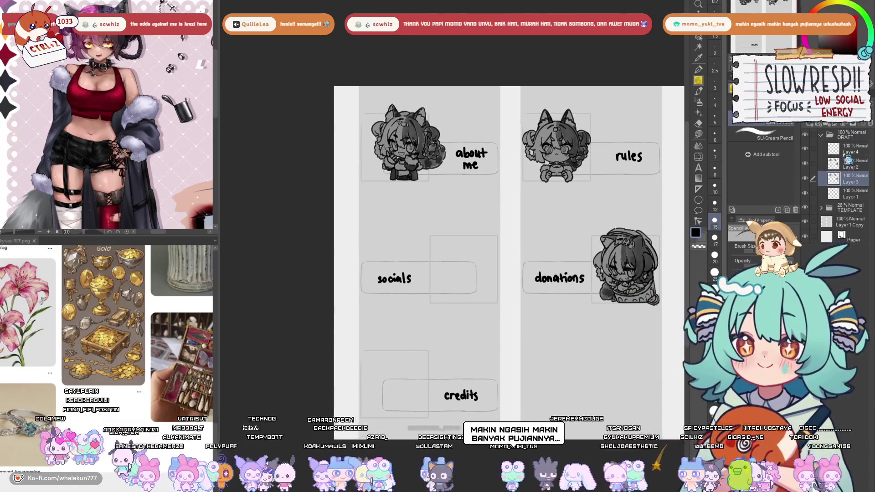
pyautogui.click(848, 161)
pyautogui.click(848, 148)
pyautogui.scroll(2, 459, 269)
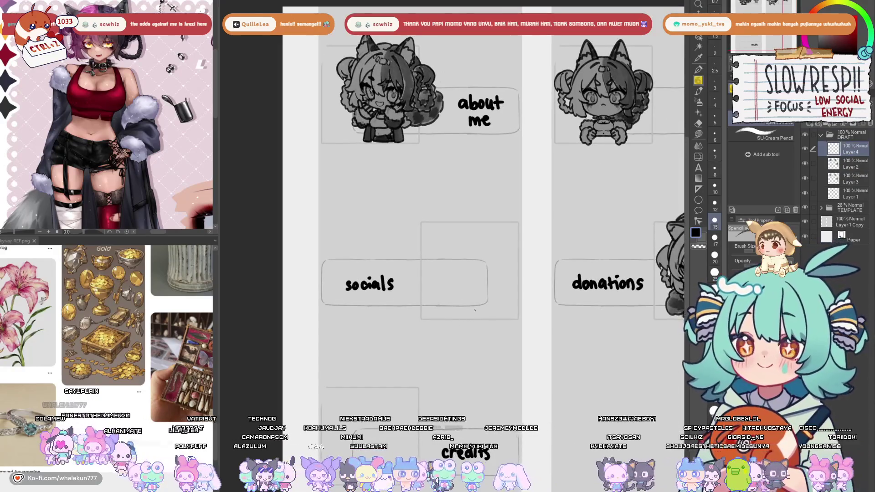
pyautogui.moveTo(488, 304); pyautogui.dragTo(450, 338)
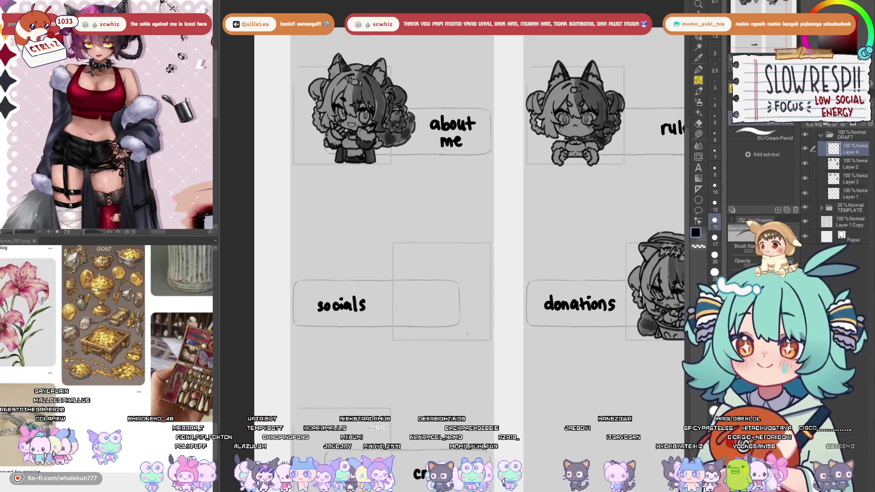
pyautogui.scroll(2, 512, 242)
pyautogui.moveTo(511, 242); pyautogui.dragTo(375, 389)
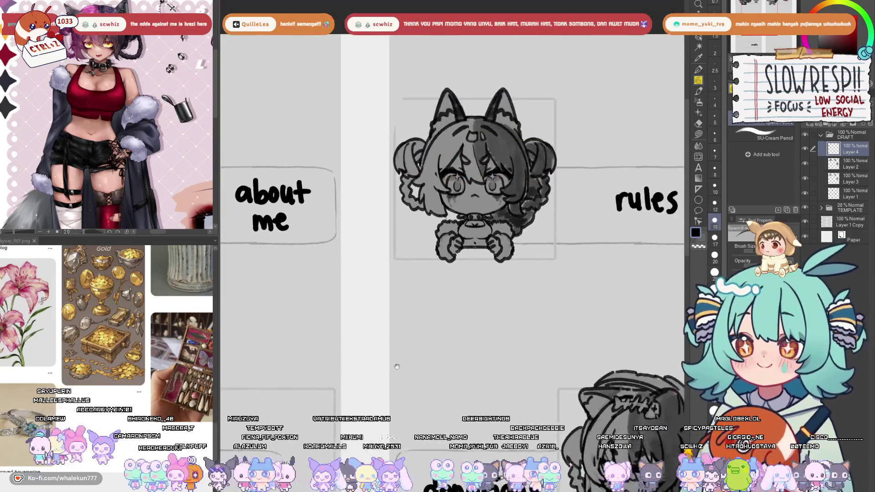
pyautogui.scroll(3, 465, 286)
# On Layer 2, draw the cup's left side, bottom edge and middle vertical line.
pyautogui.click(850, 165)
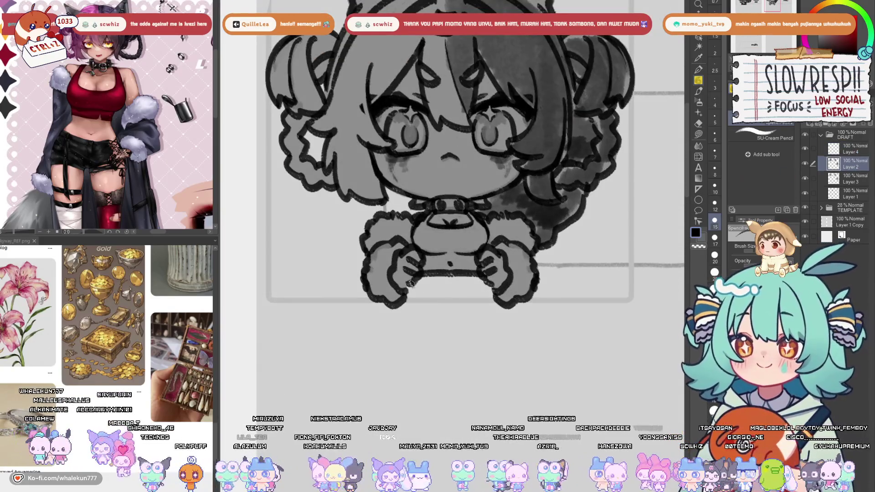
pyautogui.moveTo(409, 283)
pyautogui.mouseDown()
pyautogui.moveTo(408, 303)
pyautogui.moveTo(496, 297)
pyautogui.moveTo(472, 304)
pyautogui.mouseUp()
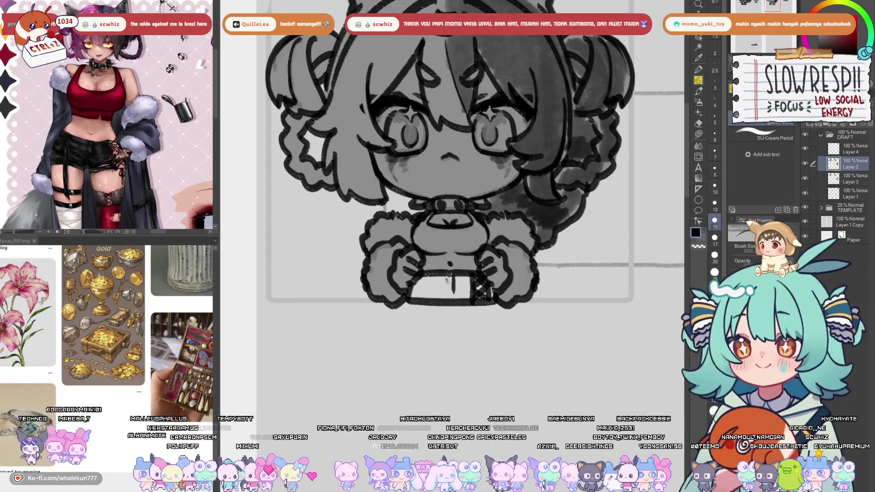
pyautogui.moveTo(452, 287)
pyautogui.mouseDown()
pyautogui.moveTo(450, 301)
pyautogui.moveTo(419, 304)
pyautogui.moveTo(469, 292)
pyautogui.moveTo(497, 299)
pyautogui.mouseUp()
# Lasso-fill the cup's bottom band with darker grey on Layer 3, then set colour to black.
pyautogui.press('b')
pyautogui.click(853, 180)
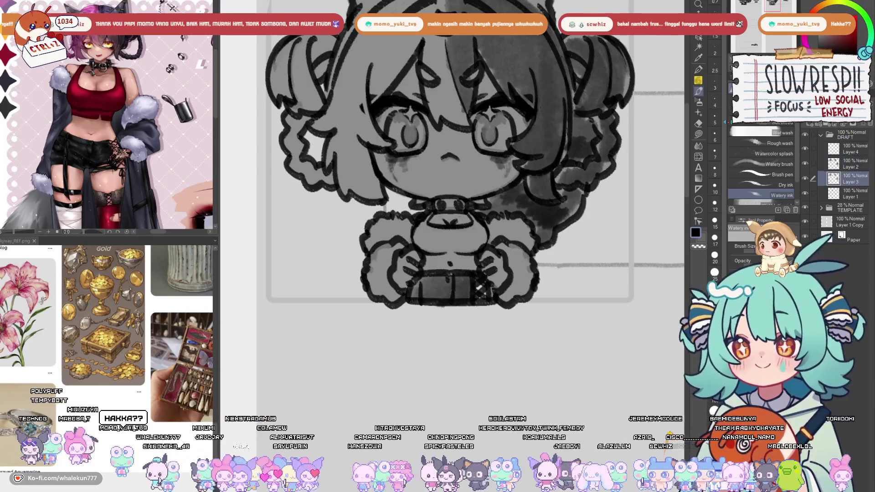
pyautogui.press('g')
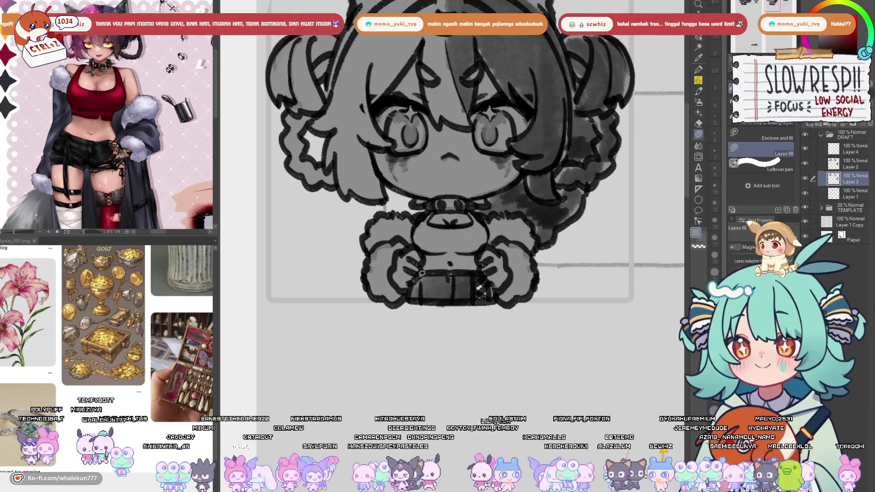
pyautogui.moveTo(499, 297); pyautogui.dragTo(451, 274)
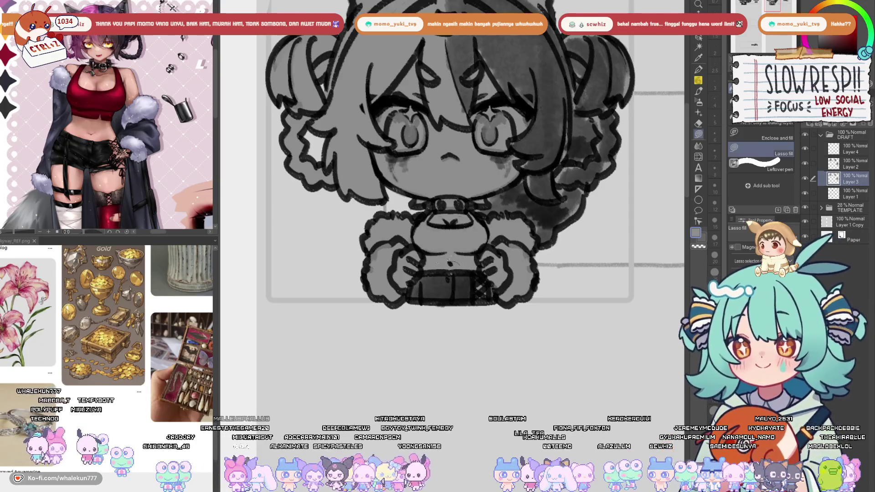
pyautogui.press('x')
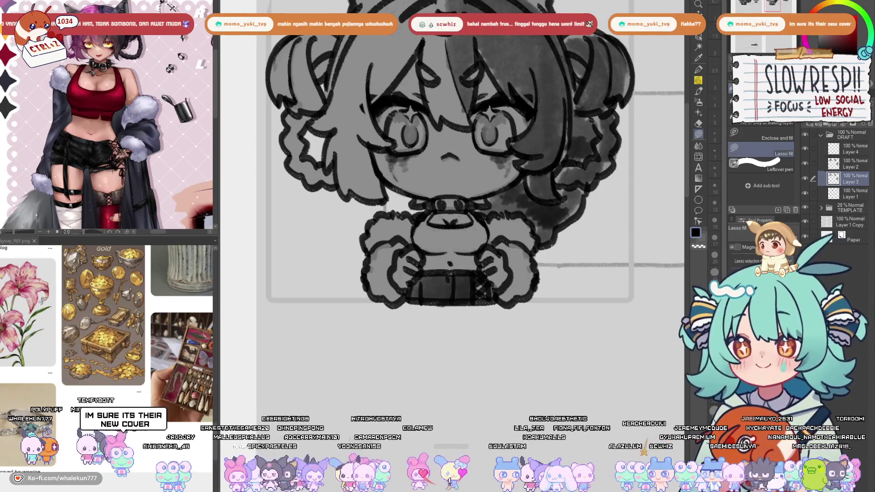
pyautogui.press('p')
pyautogui.hotkey('alt', ']')
pyautogui.scroll(-6, 449, 251)
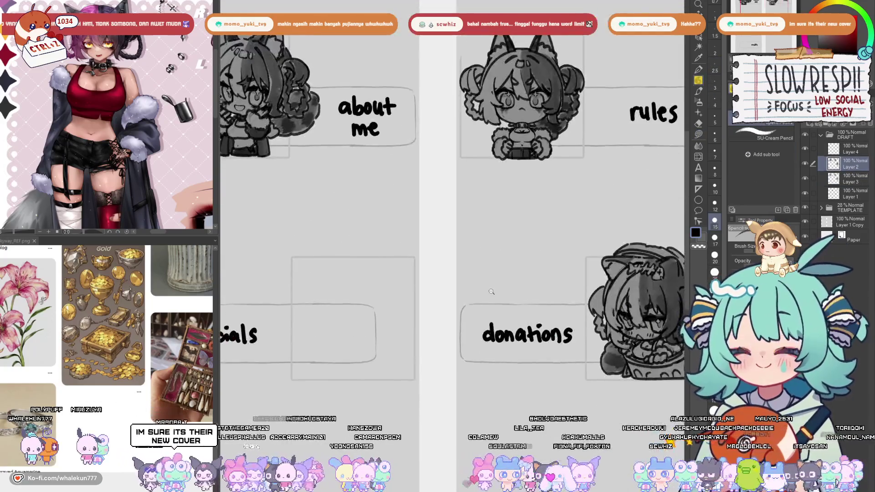
# Lasso the rules chibi and move it right and slightly up toward its label.
pyautogui.scroll(2, 452, 335)
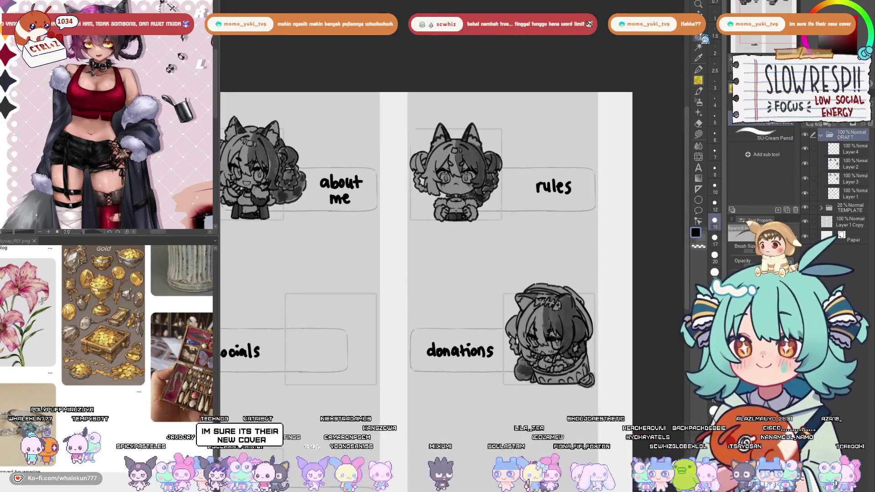
pyautogui.press('m')
pyautogui.moveTo(514, 152); pyautogui.dragTo(455, 93)
pyautogui.press('k')
pyautogui.moveTo(475, 216)
pyautogui.mouseDown()
pyautogui.moveTo(501, 218)
pyautogui.moveTo(486, 218)
pyautogui.moveTo(506, 214)
pyautogui.moveTo(625, 121)
pyautogui.mouseUp()
# Return to the pencil on Layer 4 and switch to the finished orange Twitch panels example.
pyautogui.press('p')
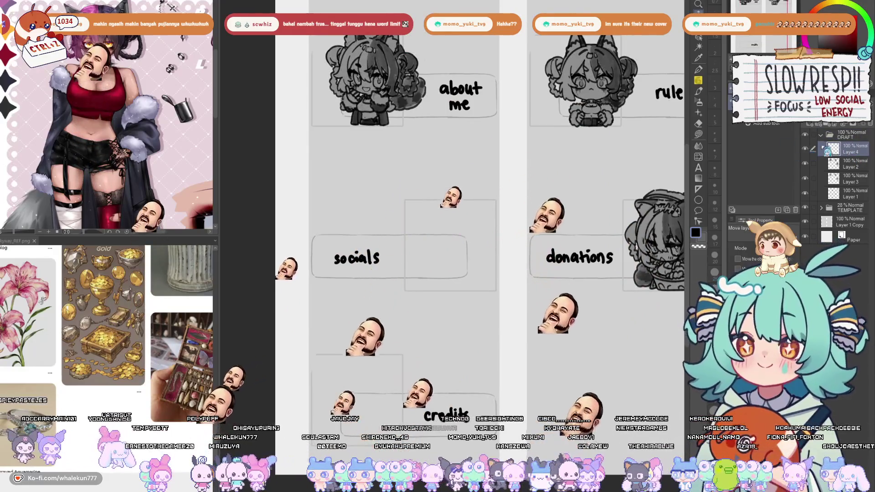
pyautogui.moveTo(493, 280); pyautogui.dragTo(502, 235)
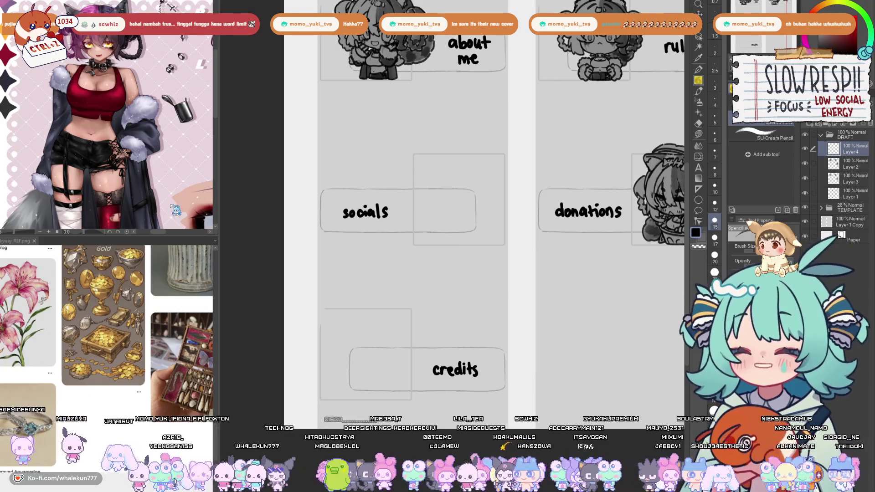
pyautogui.scroll(3, 175, 210)
pyautogui.moveTo(157, 237); pyautogui.dragTo(160, 276)
pyautogui.scroll(5, 108, 455)
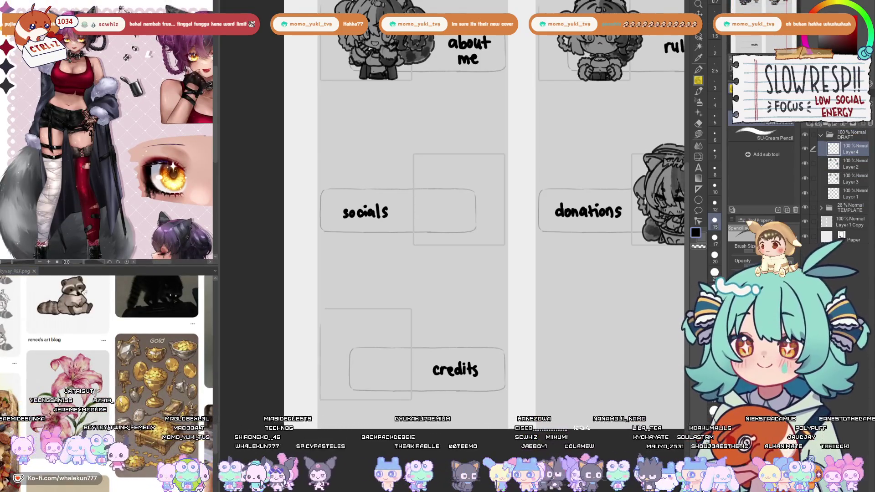
pyautogui.hotkey('ctrl', 'Tab')
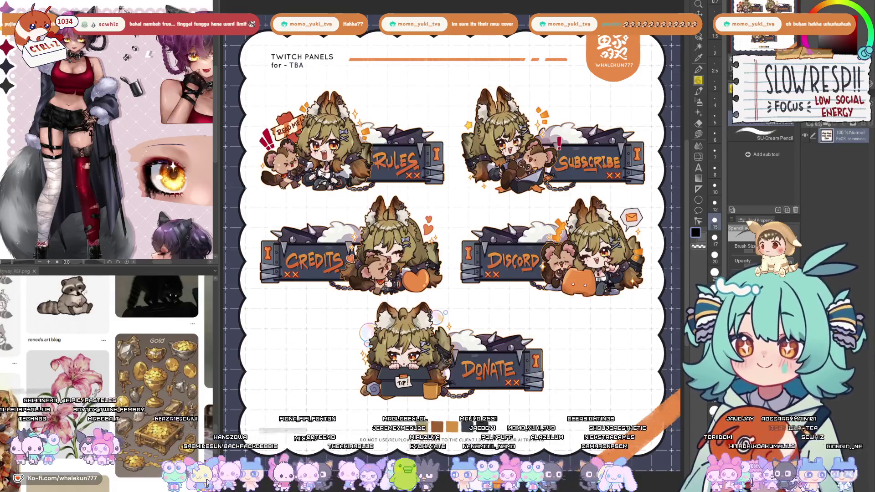
pyautogui.moveTo(566, 173)
pyautogui.mouseDown()
pyautogui.moveTo(535, 92)
pyautogui.moveTo(546, 157)
pyautogui.mouseUp()
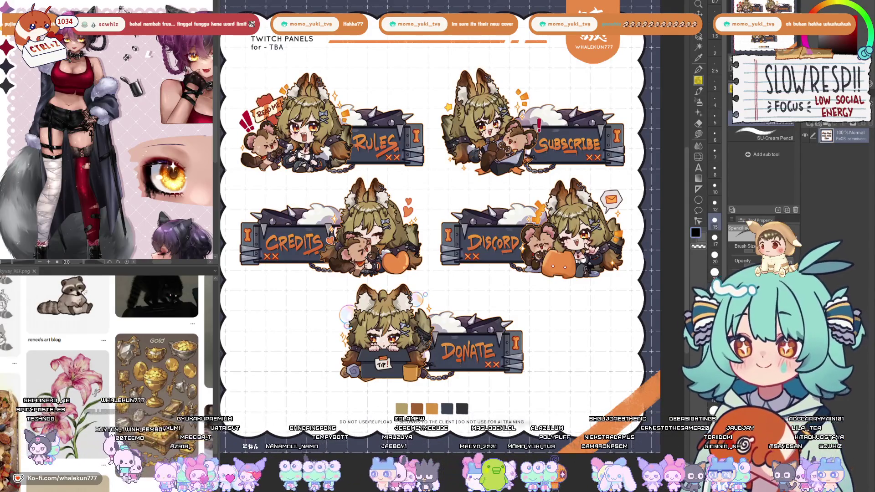
pyautogui.hotkey('ctrl', 'Tab')
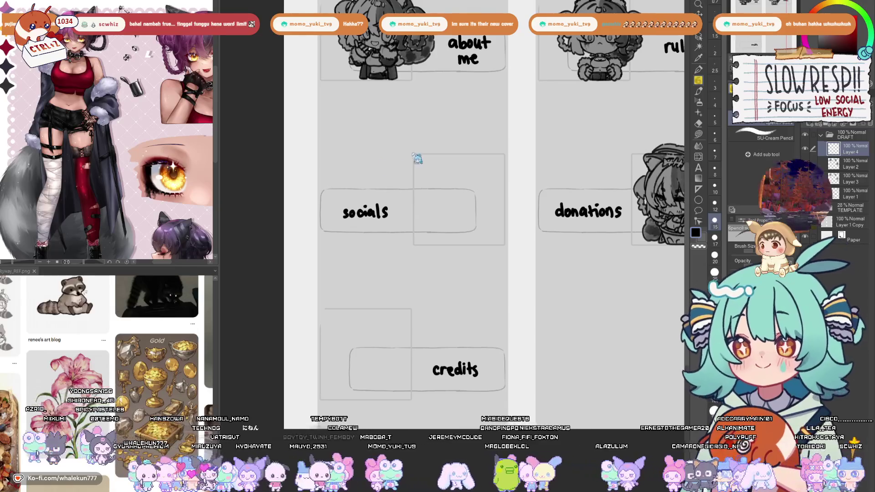
pyautogui.hotkey('ctrl', 'Tab')
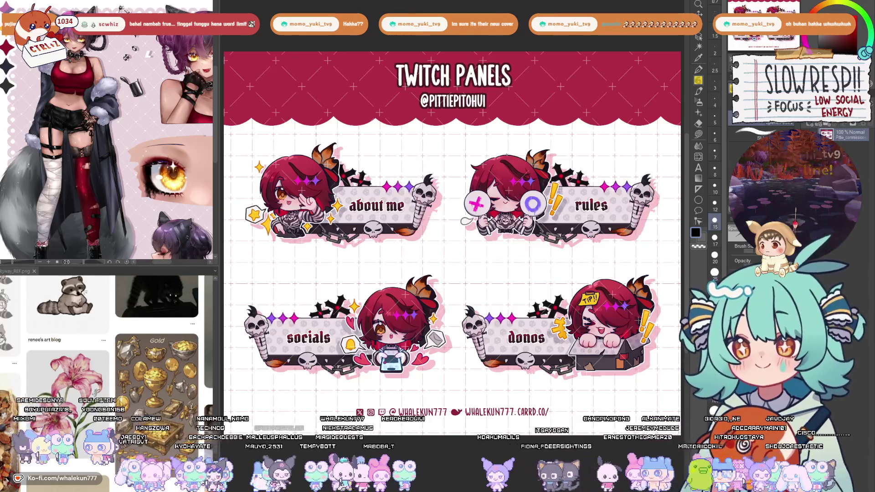
pyautogui.hotkey('ctrl', 'Tab')
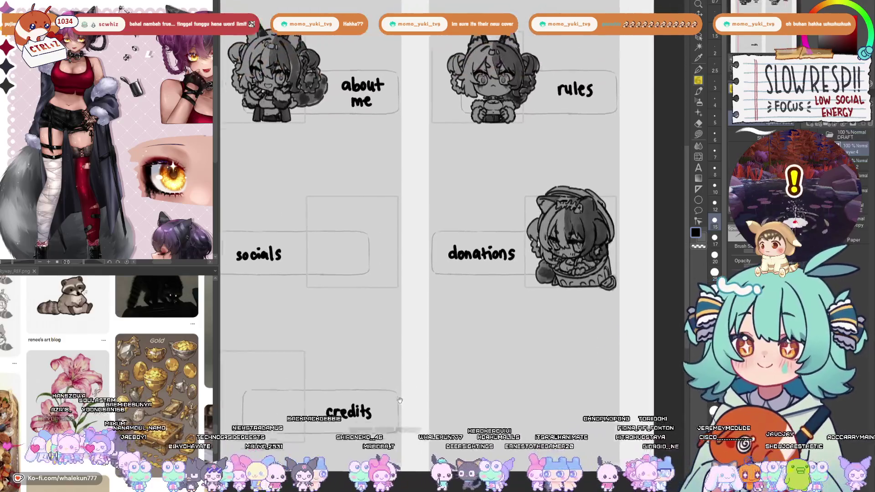
pyautogui.moveTo(407, 324); pyautogui.dragTo(521, 217)
pyautogui.scroll(4, 417, 298)
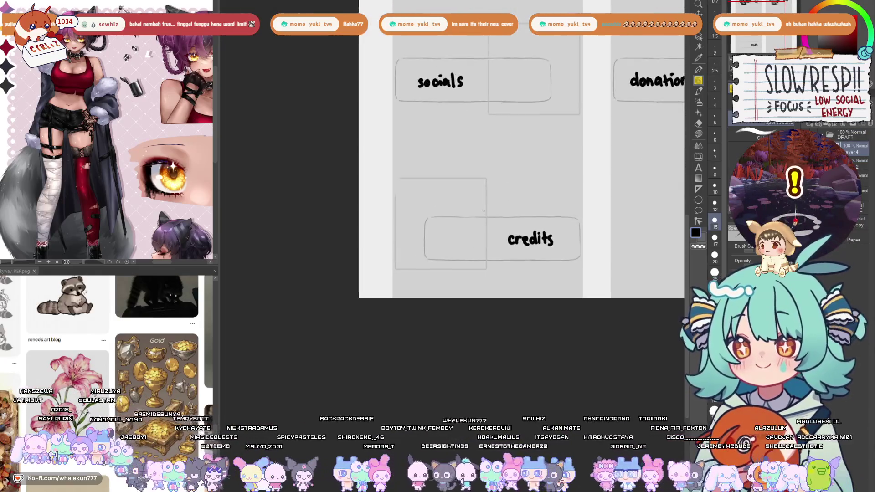
pyautogui.scroll(-4, 417, 297)
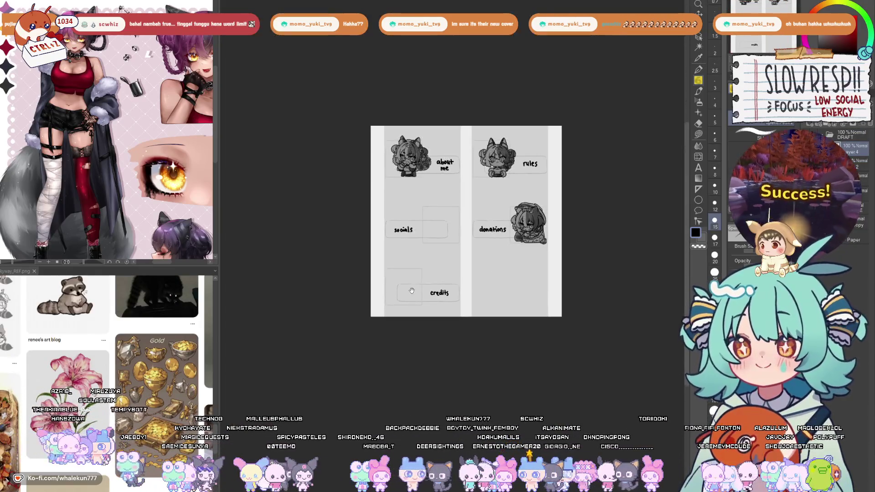
pyautogui.scroll(1, 413, 283)
pyautogui.scroll(1, 414, 283)
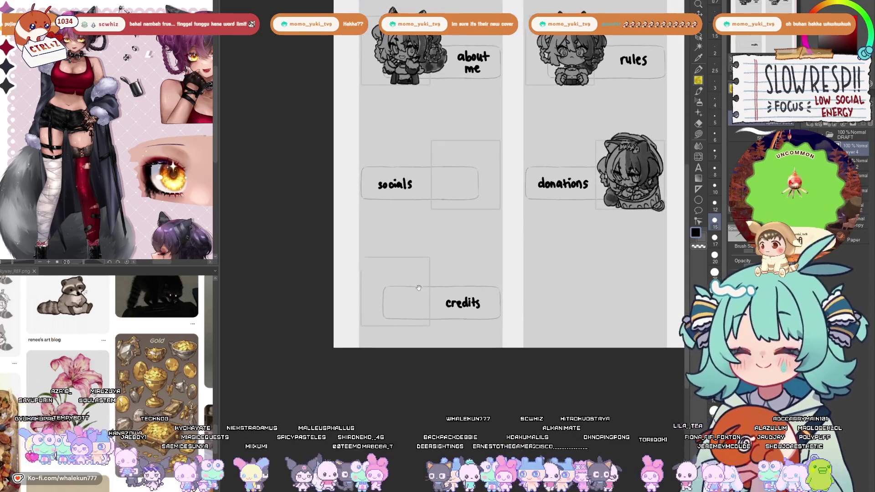
# Sketch the credits chibi's round head circle beside the credits label.
pyautogui.scroll(3, 400, 283)
pyautogui.press('h')
pyautogui.press('h')
pyautogui.scroll(2, 409, 237)
pyautogui.moveTo(431, 285)
pyautogui.mouseDown()
pyautogui.moveTo(416, 307)
pyautogui.moveTo(442, 340)
pyautogui.mouseUp()
pyautogui.press('h')
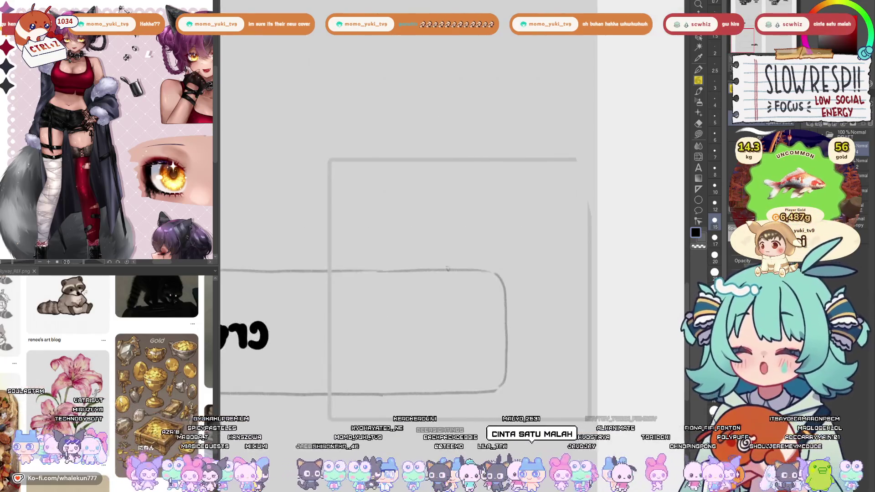
pyautogui.moveTo(472, 197)
pyautogui.mouseDown()
pyautogui.moveTo(426, 247)
pyautogui.moveTo(441, 325)
pyautogui.moveTo(542, 345)
pyautogui.mouseUp()
pyautogui.moveTo(555, 338); pyautogui.dragTo(583, 278)
pyautogui.moveTo(509, 186)
pyautogui.mouseDown()
pyautogui.moveTo(565, 199)
pyautogui.moveTo(586, 305)
pyautogui.moveTo(549, 342)
pyautogui.mouseUp()
pyautogui.moveTo(497, 250); pyautogui.dragTo(467, 369)
pyautogui.press('h')
# Redraw the head's vertical guideline, darken its lower-right outline, and shift the sketch up-right.
pyautogui.hotkey('ctrl', 'z')
pyautogui.moveTo(411, 239); pyautogui.dragTo(438, 348)
pyautogui.hotkey('ctrl', 'z')
pyautogui.moveTo(412, 248); pyautogui.dragTo(440, 360)
pyautogui.moveTo(405, 333); pyautogui.dragTo(459, 313)
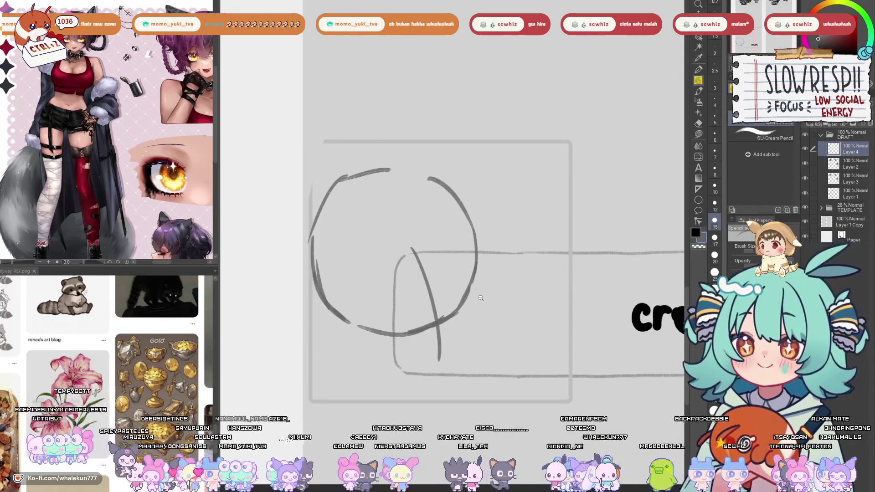
pyautogui.scroll(-5, 480, 297)
pyautogui.scroll(5, 480, 298)
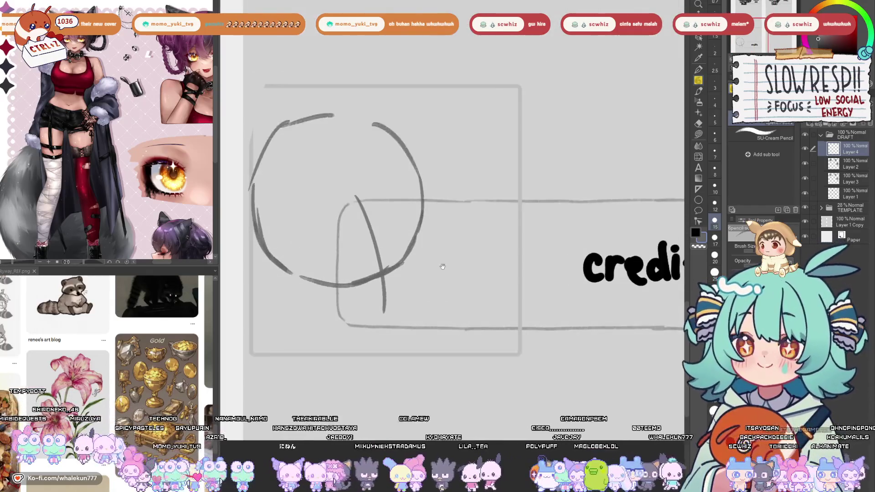
pyautogui.press('k')
pyautogui.moveTo(439, 255)
pyautogui.mouseDown()
pyautogui.moveTo(455, 241)
pyautogui.moveTo(410, 277)
pyautogui.mouseUp()
pyautogui.press('p')
# Try face strokes inside the head and retrace the lower-right outline darker.
pyautogui.hotkey('ctrl', 'z')
pyautogui.moveTo(465, 212)
pyautogui.mouseDown()
pyautogui.moveTo(411, 274)
pyautogui.moveTo(420, 280)
pyautogui.mouseUp()
pyautogui.hotkey('ctrl', 'z')
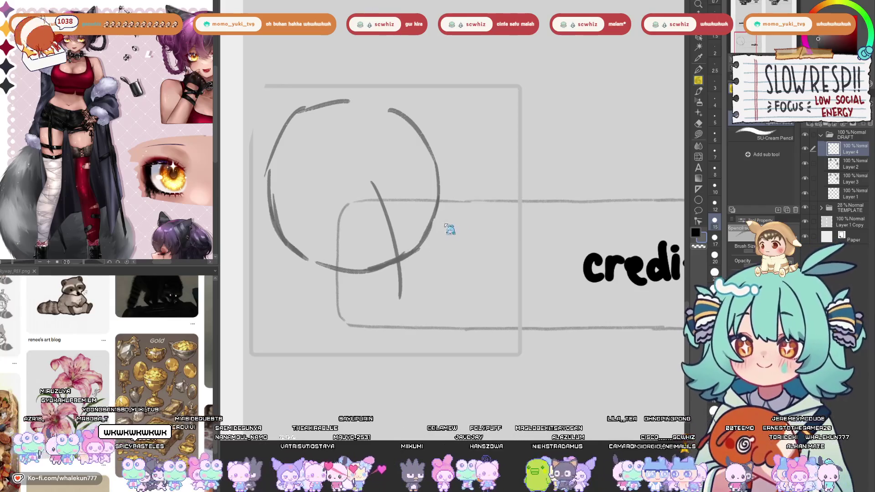
pyautogui.scroll(2, 435, 253)
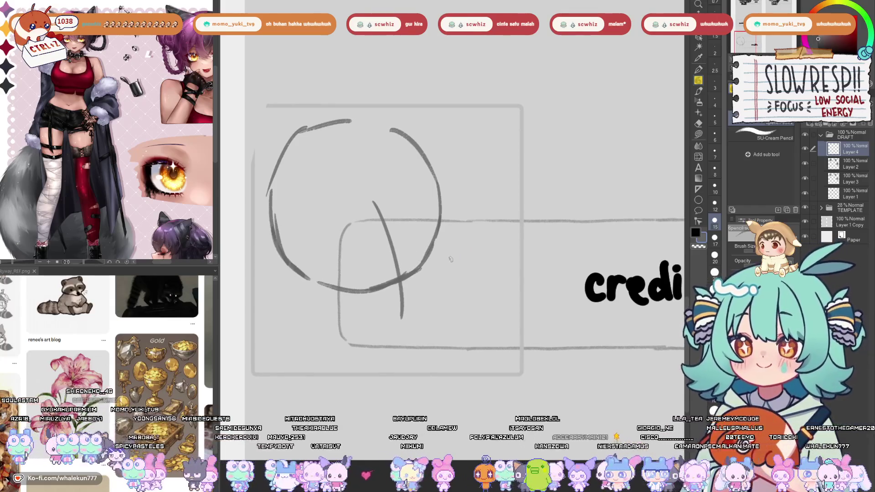
pyautogui.moveTo(339, 279)
pyautogui.mouseDown()
pyautogui.moveTo(380, 274)
pyautogui.moveTo(378, 285)
pyautogui.moveTo(386, 269)
pyautogui.mouseUp()
pyautogui.hotkey('ctrl', 'z')
pyautogui.hotkey('ctrl', 'z')
pyautogui.moveTo(436, 239); pyautogui.dragTo(415, 269)
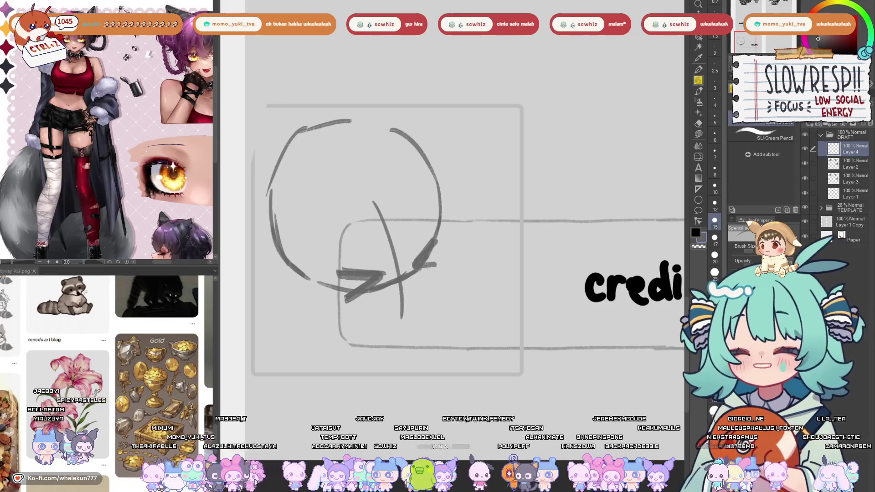
# Check proportions in mirrored view and refine the head's left and lower-right edges.
pyautogui.press('h')
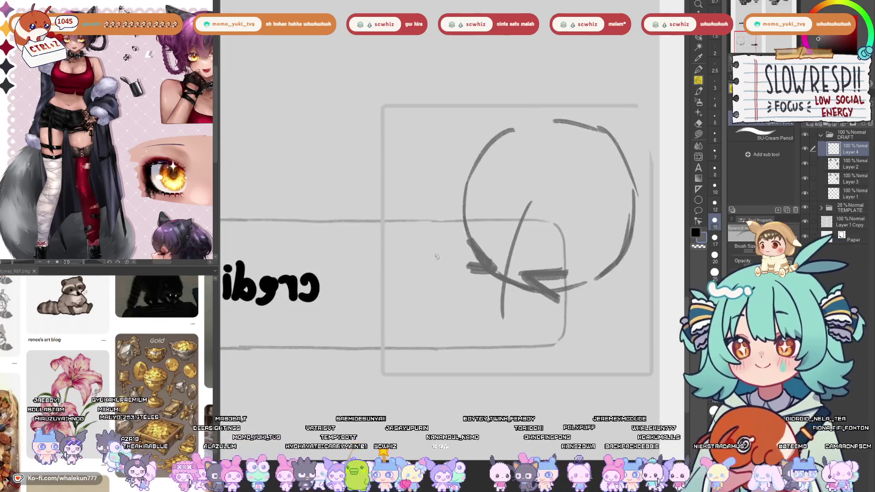
pyautogui.press('h')
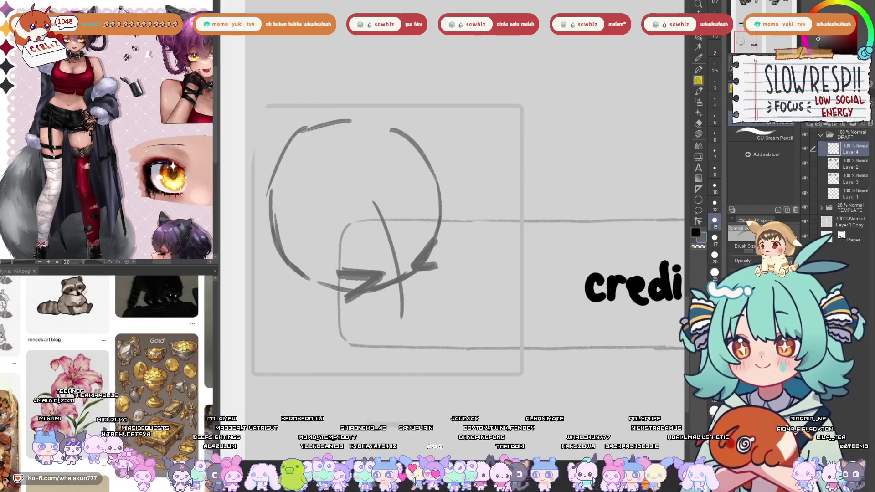
pyautogui.press('h')
pyautogui.moveTo(465, 227); pyautogui.dragTo(474, 286)
pyautogui.press('h')
pyautogui.moveTo(447, 318); pyautogui.dragTo(467, 334)
pyautogui.hotkey('ctrl', 'z')
pyautogui.hotkey('ctrl', 'z')
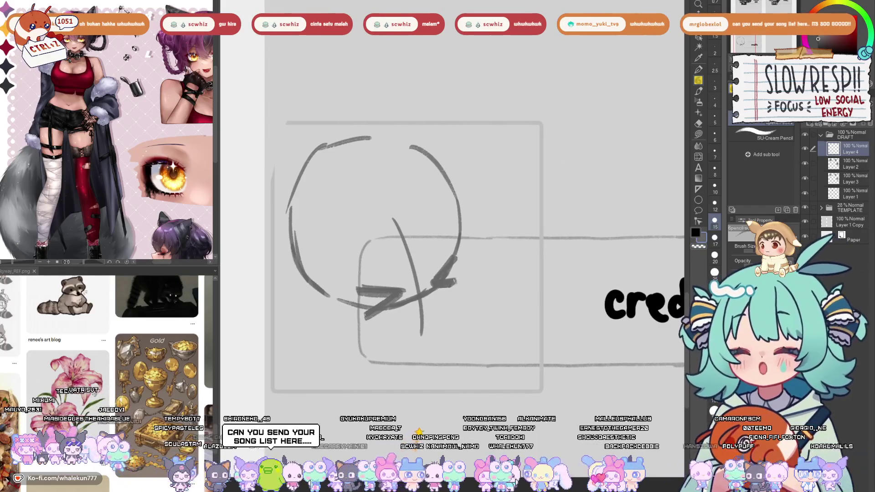
pyautogui.moveTo(461, 250); pyautogui.dragTo(455, 282)
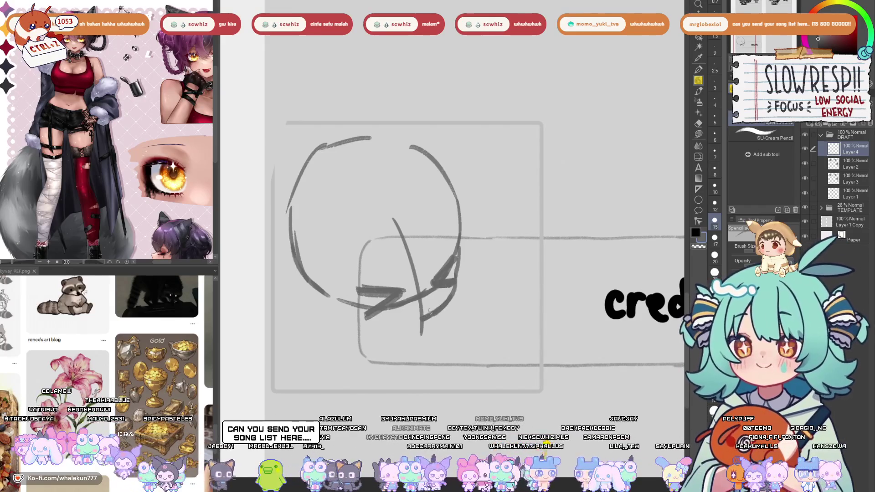
pyautogui.moveTo(423, 306)
pyautogui.mouseDown()
pyautogui.moveTo(438, 296)
pyautogui.moveTo(431, 288)
pyautogui.moveTo(412, 297)
pyautogui.mouseUp()
# Erase the diagonal line inside the head and rework the strokes near the chin.
pyautogui.moveTo(410, 210)
pyautogui.mouseDown()
pyautogui.moveTo(435, 287)
pyautogui.moveTo(426, 310)
pyautogui.mouseUp()
pyautogui.moveTo(446, 282); pyautogui.dragTo(429, 289)
pyautogui.moveTo(431, 292)
pyautogui.mouseDown()
pyautogui.moveTo(446, 301)
pyautogui.moveTo(398, 300)
pyautogui.moveTo(407, 282)
pyautogui.moveTo(408, 298)
pyautogui.mouseUp()
pyautogui.hotkey('ctrl', 'z')
pyautogui.press('h')
pyautogui.moveTo(446, 344)
pyautogui.mouseDown()
pyautogui.moveTo(412, 374)
pyautogui.moveTo(399, 309)
pyautogui.mouseUp()
pyautogui.press('h')
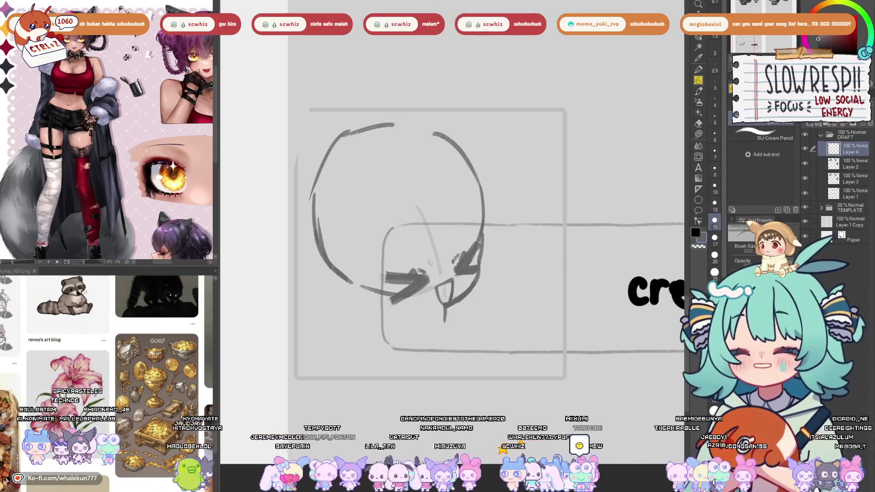
# Draw two small almond eyes and a V-shaped line below the fang.
pyautogui.moveTo(449, 246)
pyautogui.mouseDown()
pyautogui.moveTo(454, 233)
pyautogui.moveTo(451, 248)
pyautogui.moveTo(407, 250)
pyautogui.moveTo(422, 259)
pyautogui.mouseUp()
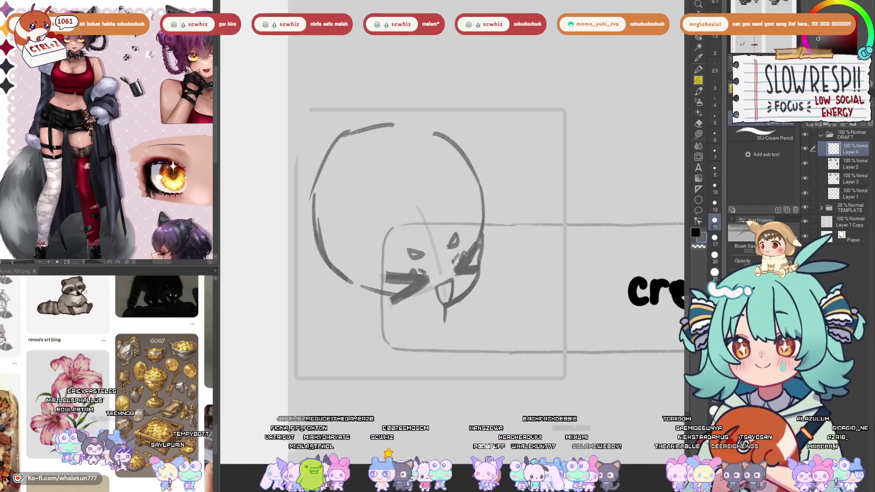
pyautogui.moveTo(427, 307); pyautogui.dragTo(419, 292)
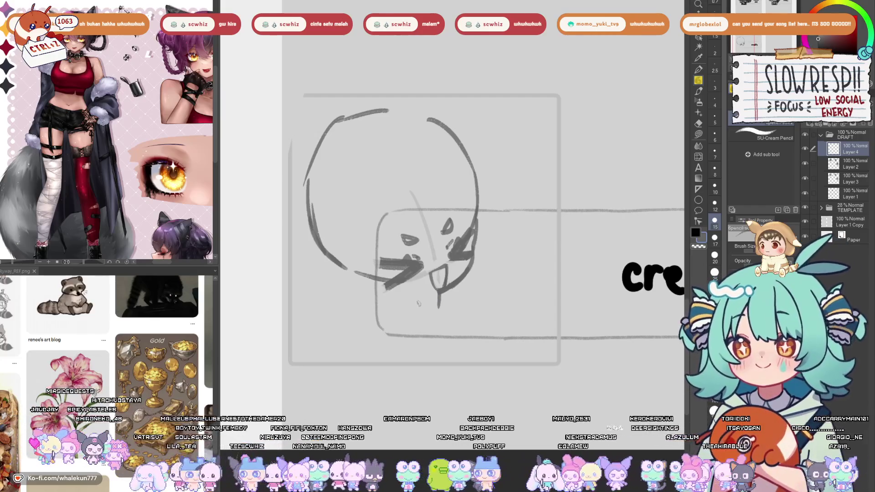
pyautogui.moveTo(438, 312)
pyautogui.mouseDown()
pyautogui.moveTo(474, 286)
pyautogui.moveTo(457, 289)
pyautogui.moveTo(484, 296)
pyautogui.moveTo(471, 327)
pyautogui.mouseUp()
pyautogui.hotkey('ctrl', 'z')
pyautogui.hotkey('ctrl', 'z')
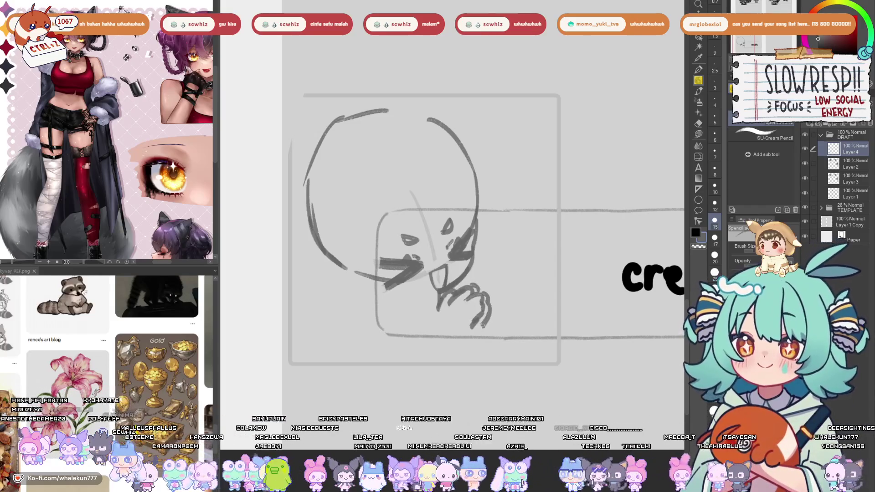
# Draw the puff hand's finger and lower palm outline.
pyautogui.moveTo(482, 291)
pyautogui.mouseDown()
pyautogui.moveTo(495, 333)
pyautogui.moveTo(479, 345)
pyautogui.moveTo(474, 333)
pyautogui.mouseUp()
pyautogui.moveTo(437, 309)
pyautogui.mouseDown()
pyautogui.moveTo(441, 322)
pyautogui.moveTo(475, 321)
pyautogui.moveTo(418, 305)
pyautogui.moveTo(414, 332)
pyautogui.moveTo(441, 354)
pyautogui.moveTo(473, 339)
pyautogui.mouseUp()
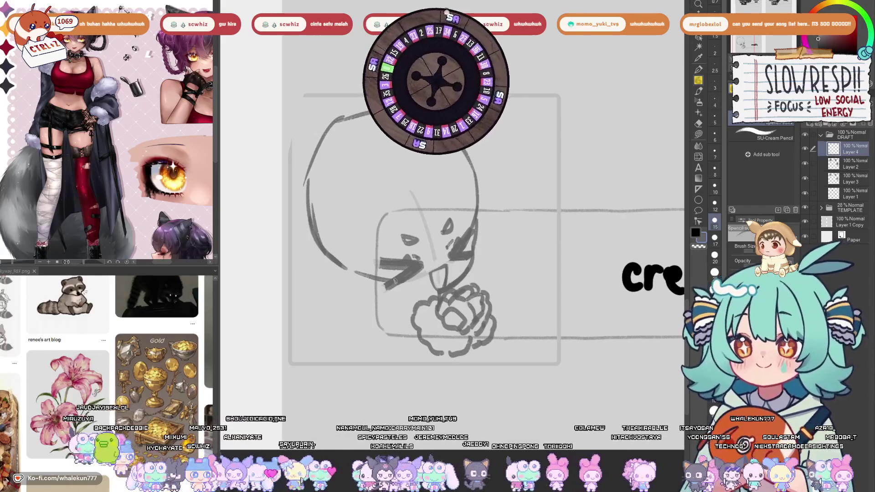
pyautogui.press('e')
pyautogui.moveTo(395, 281); pyautogui.dragTo(443, 284)
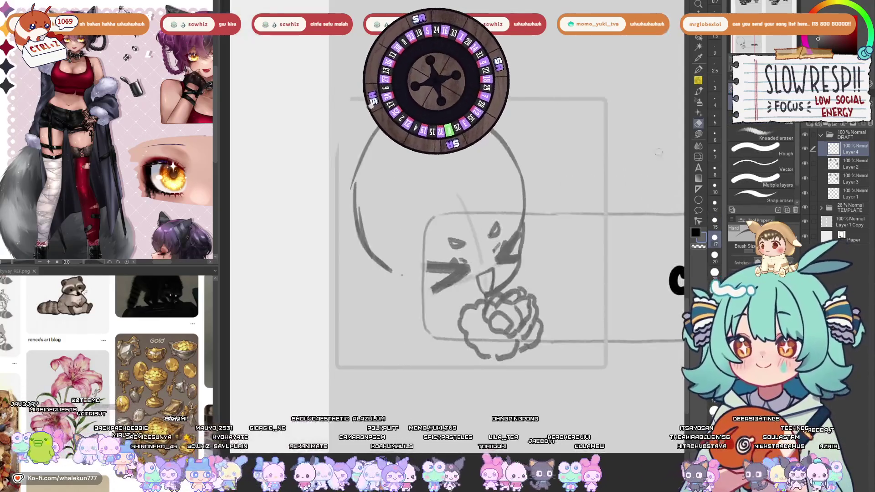
pyautogui.press('p')
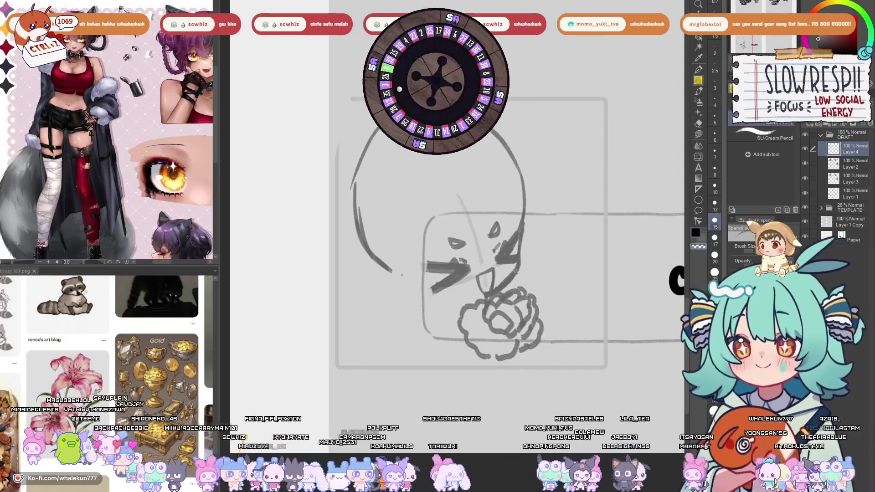
# Rotate the sketch slightly counter-clockwise with Ctrl+T.
pyautogui.press('j')
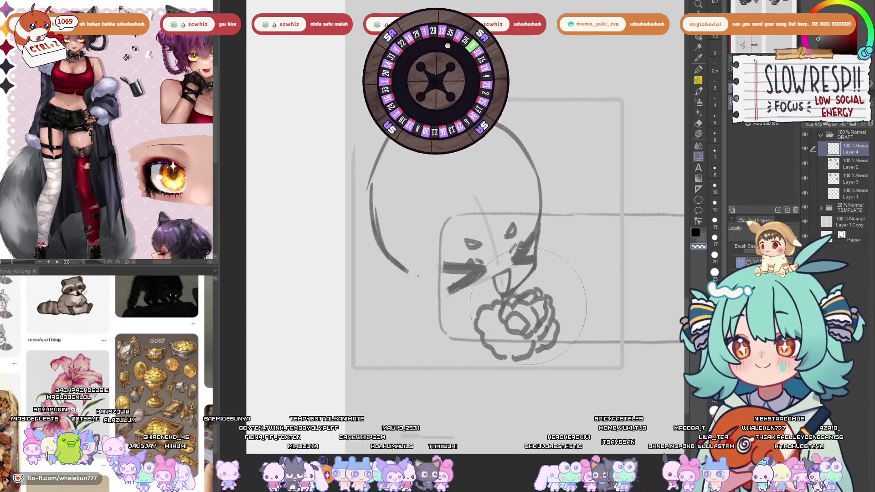
pyautogui.hotkey('ctrl', 't')
pyautogui.moveTo(610, 301); pyautogui.dragTo(606, 270)
pyautogui.press('Return')
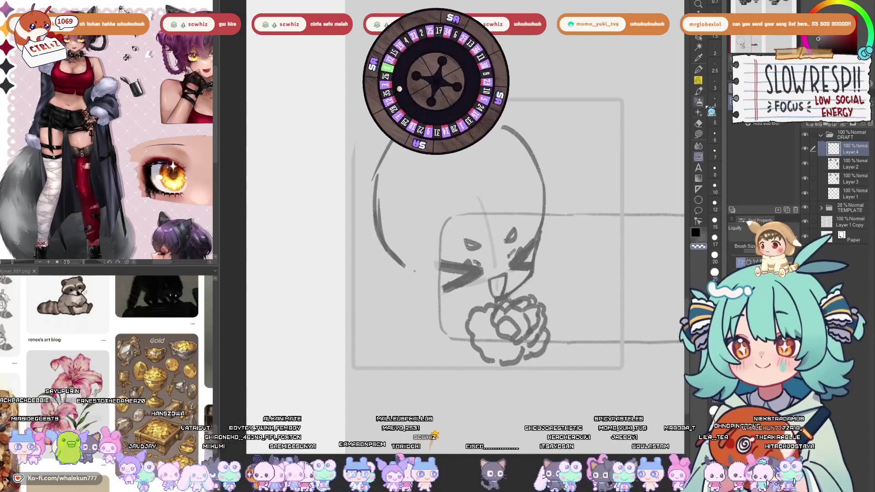
pyautogui.press('p')
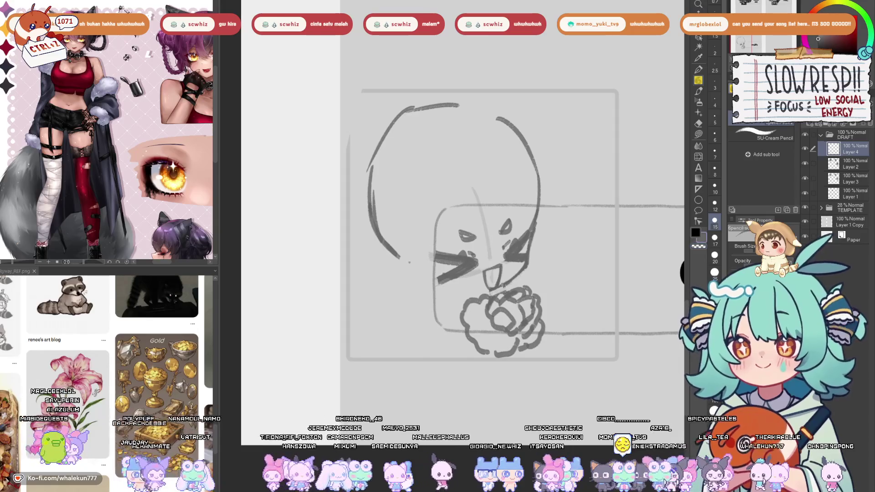
pyautogui.moveTo(452, 310)
pyautogui.mouseDown()
pyautogui.moveTo(414, 326)
pyautogui.moveTo(418, 345)
pyautogui.moveTo(439, 343)
pyautogui.moveTo(438, 330)
pyautogui.moveTo(433, 341)
pyautogui.moveTo(447, 356)
pyautogui.mouseUp()
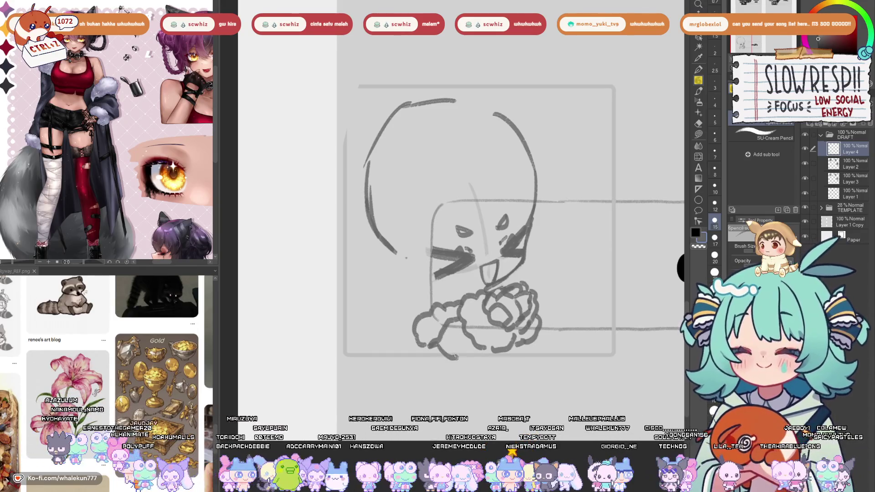
# Erase the head's left outline and most of its top arc.
pyautogui.press('h')
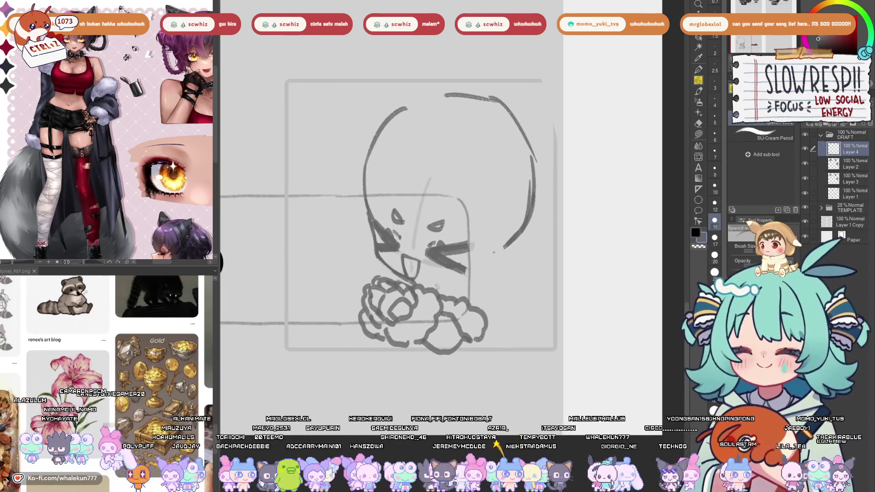
pyautogui.press('h')
pyautogui.press('e')
pyautogui.moveTo(382, 119); pyautogui.dragTo(360, 237)
pyautogui.moveTo(396, 104); pyautogui.dragTo(456, 101)
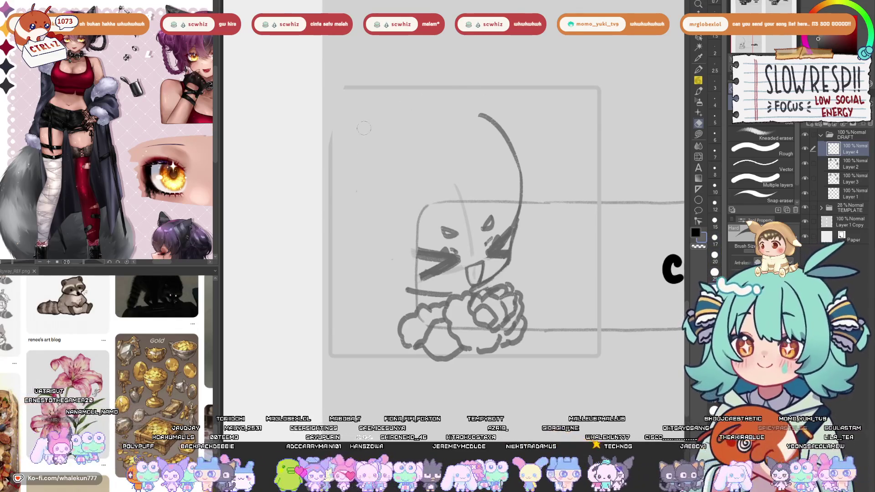
pyautogui.press('h')
pyautogui.press('p')
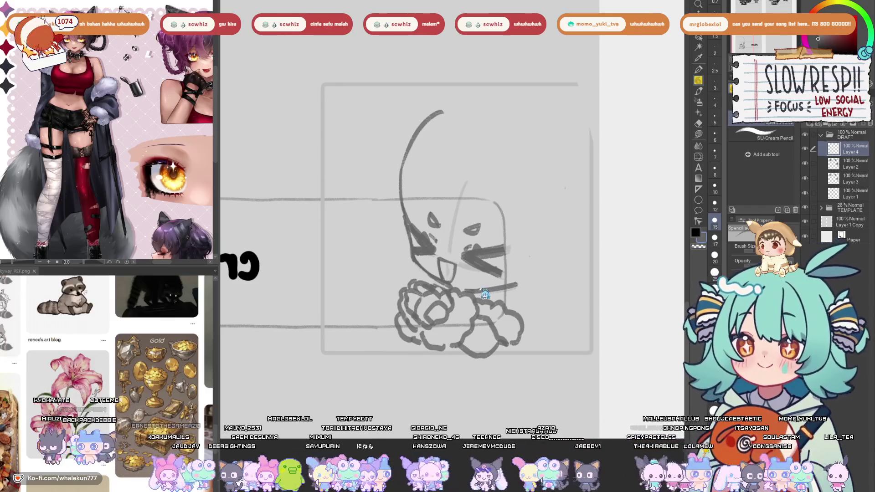
# Lasso-select the head and start rotating it with Ctrl+T.
pyautogui.press('h')
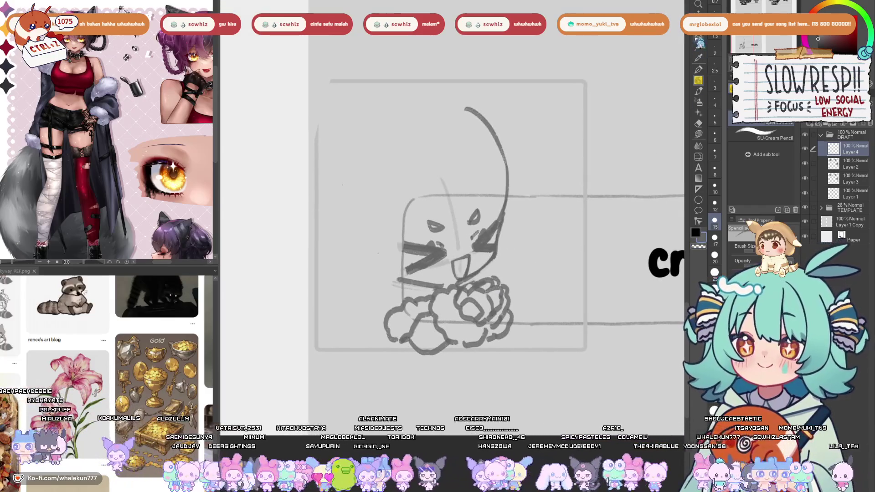
pyautogui.press('m')
pyautogui.moveTo(463, 281)
pyautogui.mouseDown()
pyautogui.moveTo(348, 211)
pyautogui.moveTo(552, 237)
pyautogui.moveTo(500, 245)
pyautogui.mouseUp()
pyautogui.hotkey('ctrl', 't')
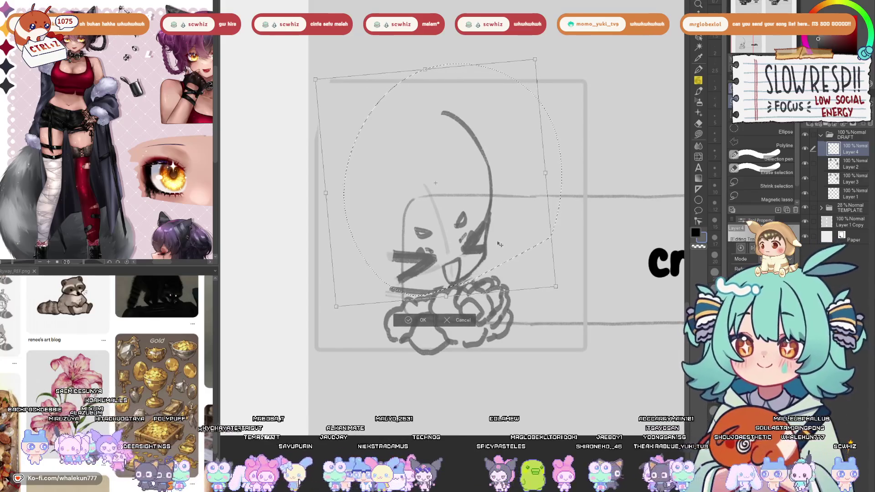
# Commit the head's new tilt and sketch the cloud's lower-right and bottom outline.
pyautogui.press('Return')
pyautogui.hotkey('ctrl', 'd')
pyautogui.press('p')
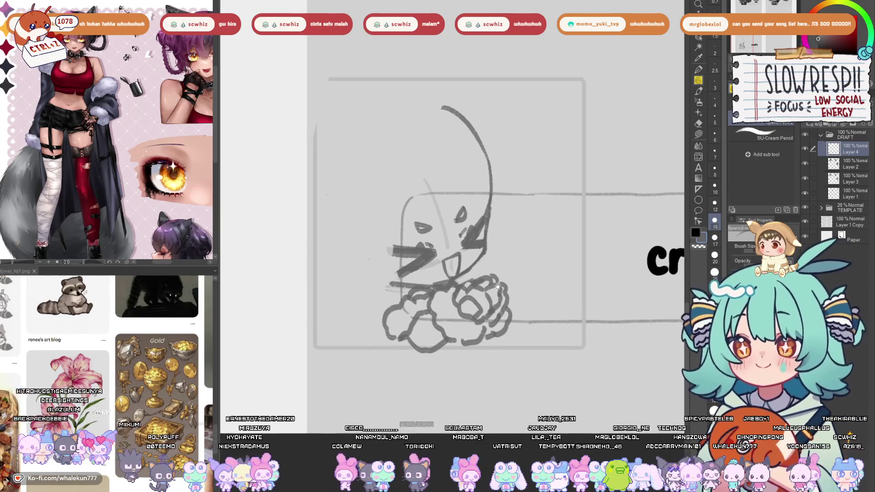
pyautogui.moveTo(503, 324)
pyautogui.mouseDown()
pyautogui.moveTo(484, 348)
pyautogui.moveTo(458, 336)
pyautogui.mouseUp()
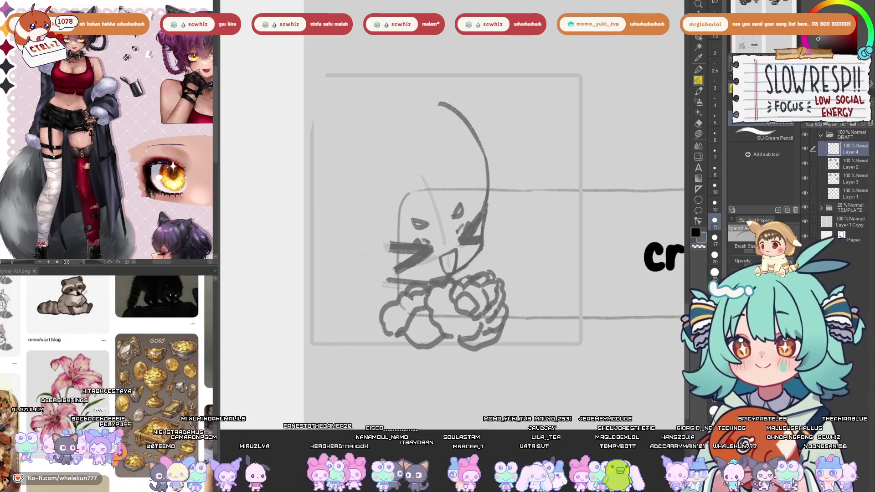
pyautogui.moveTo(405, 339); pyautogui.dragTo(444, 347)
pyautogui.hotkey('ctrl', 'z')
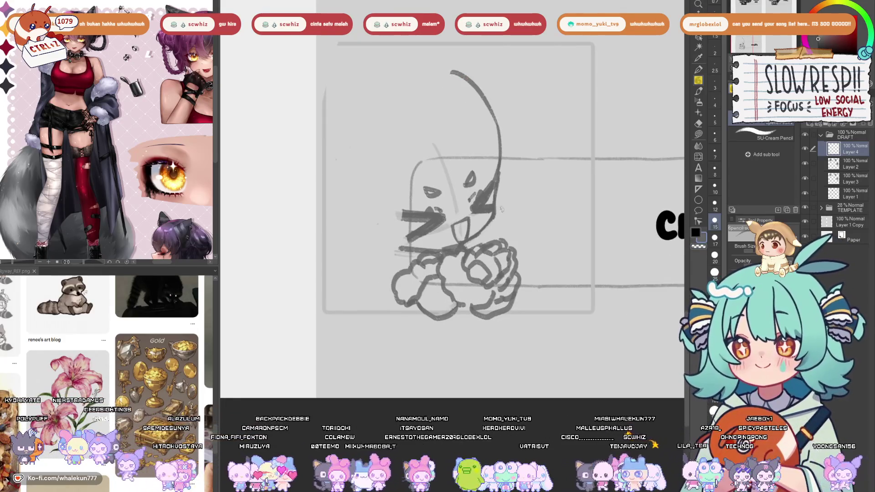
# Erase the long hair arc from the credits chibi's head, checking with a mirrored view.
pyautogui.click(698, 157)
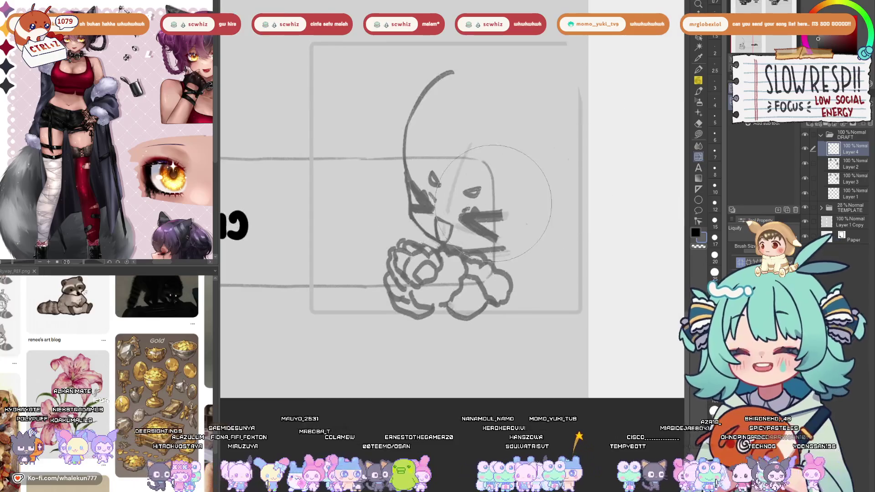
pyautogui.press('[')
pyautogui.press('[')
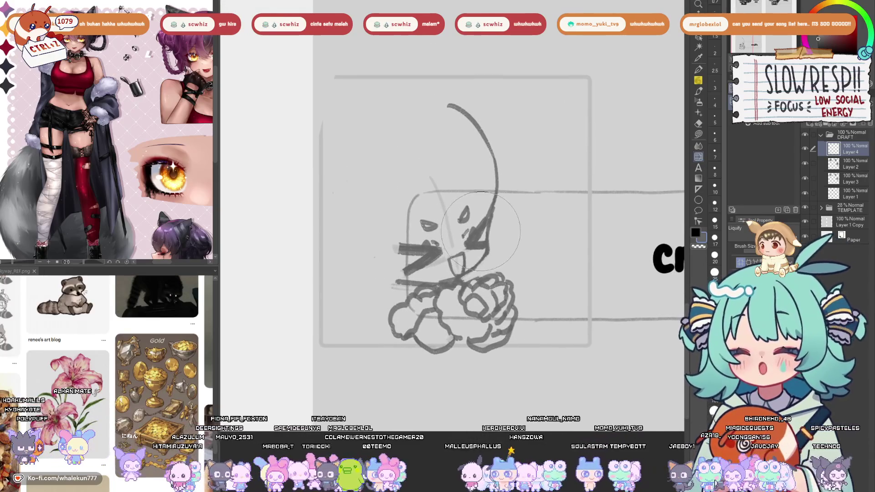
pyautogui.press('h')
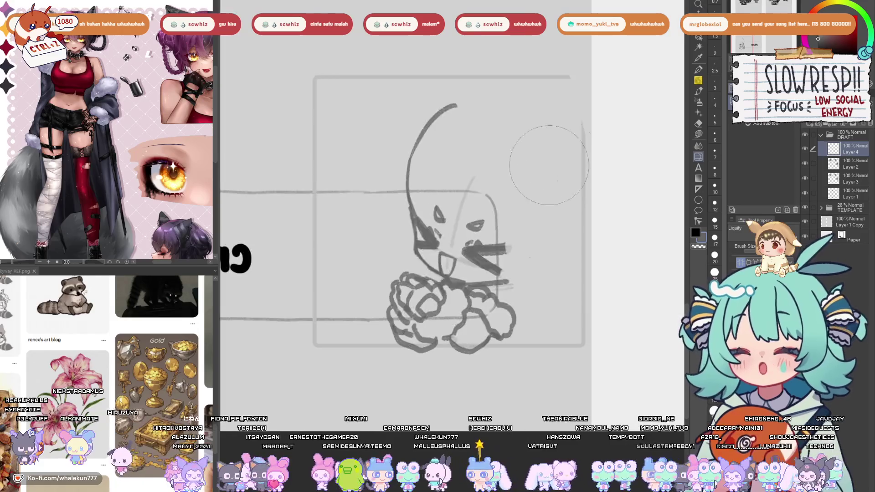
pyautogui.press('h')
pyautogui.click(698, 123)
pyautogui.hotkey('ctrl', 'z')
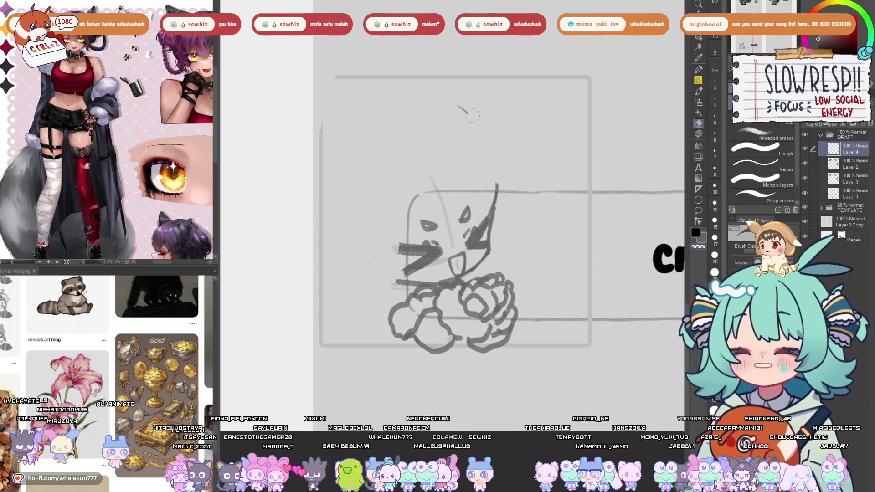
pyautogui.press('p')
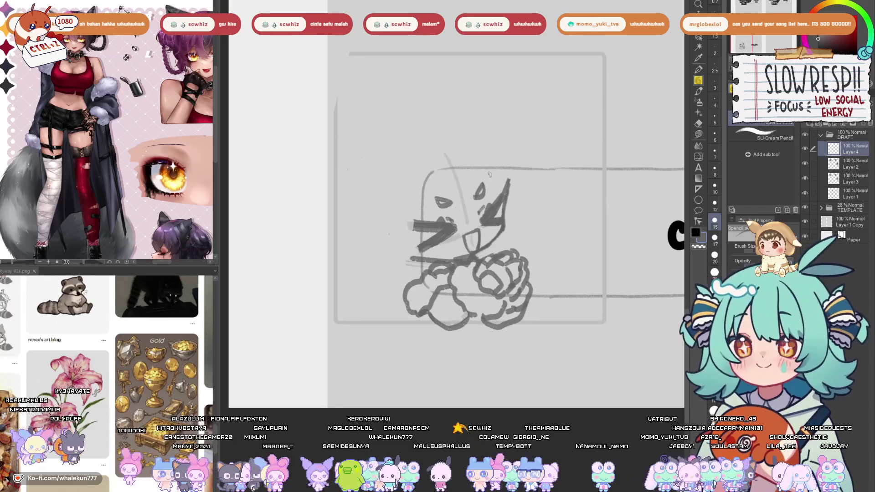
pyautogui.scroll(-5, 445, 321)
pyautogui.moveTo(444, 322)
pyautogui.mouseDown()
pyautogui.moveTo(444, 374)
pyautogui.moveTo(445, 196)
pyautogui.mouseUp()
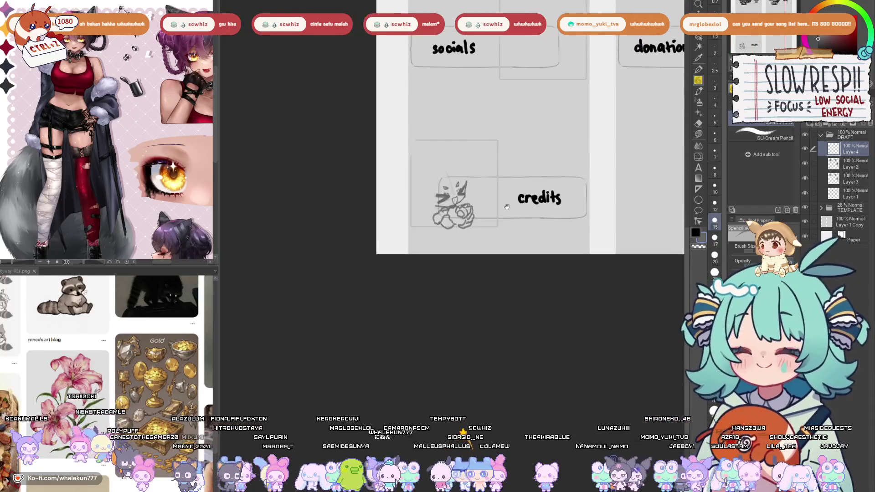
# Draw two tall pointed ears on the chibi's head, redrawing the diagonal inner stroke and mirroring to check.
pyautogui.scroll(5, 455, 196)
pyautogui.moveTo(400, 169); pyautogui.dragTo(423, 240)
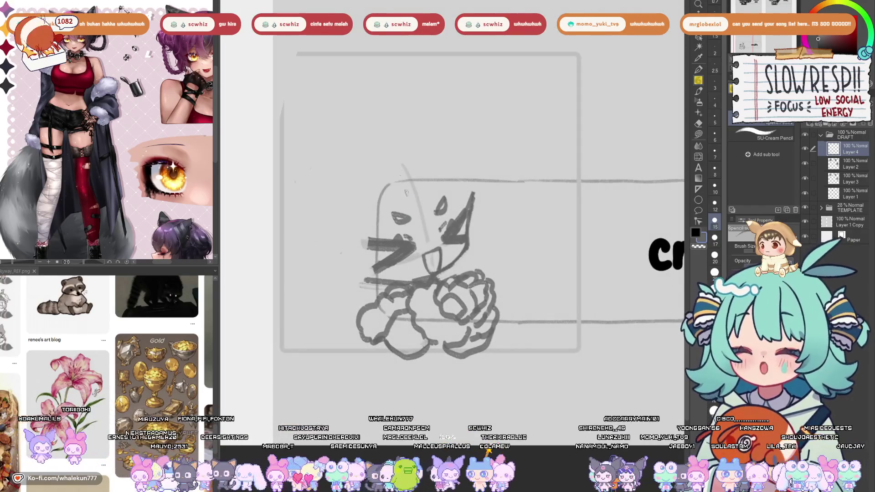
pyautogui.moveTo(416, 172); pyautogui.dragTo(438, 224)
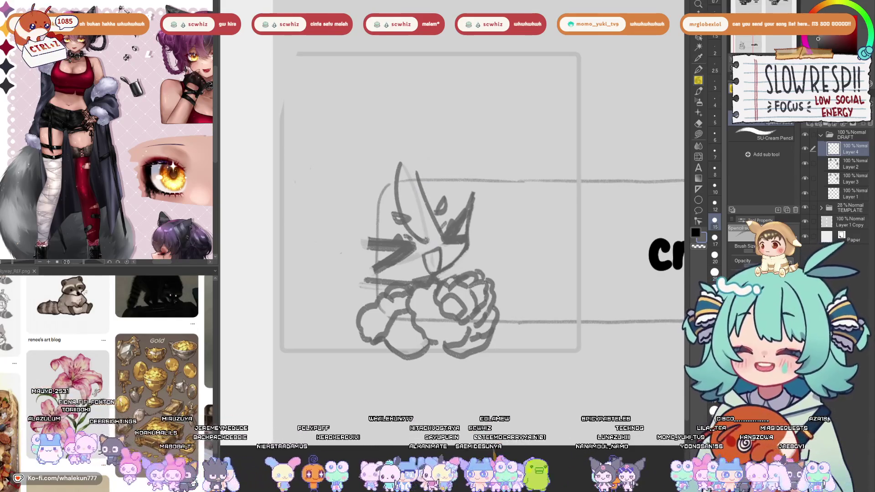
pyautogui.moveTo(433, 168); pyautogui.dragTo(440, 211)
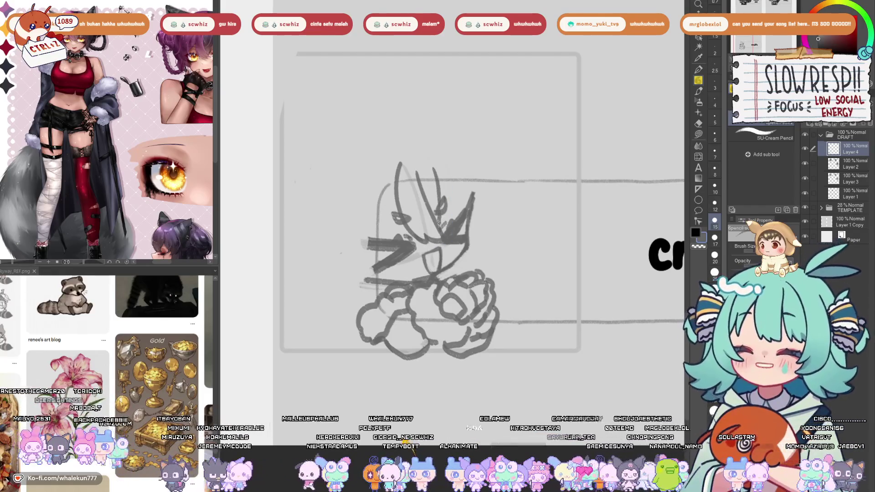
pyautogui.moveTo(433, 168); pyautogui.dragTo(458, 199)
pyautogui.hotkey('ctrl', 'z')
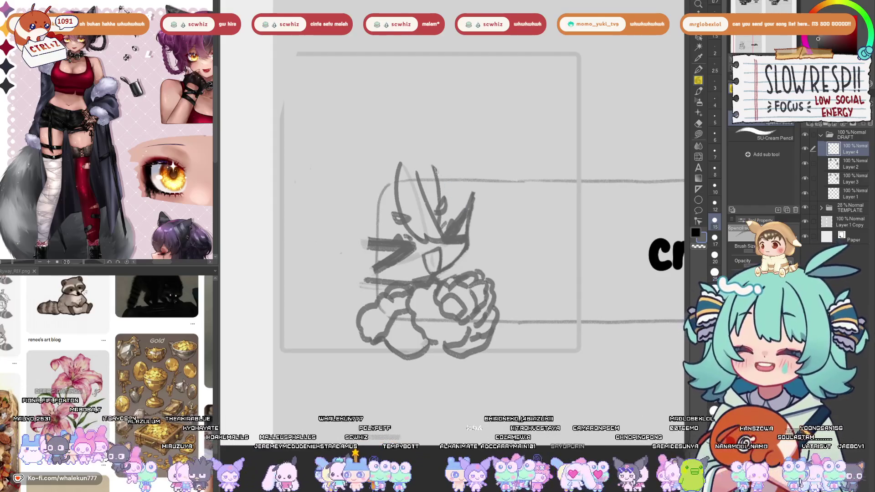
pyautogui.moveTo(433, 168); pyautogui.dragTo(460, 202)
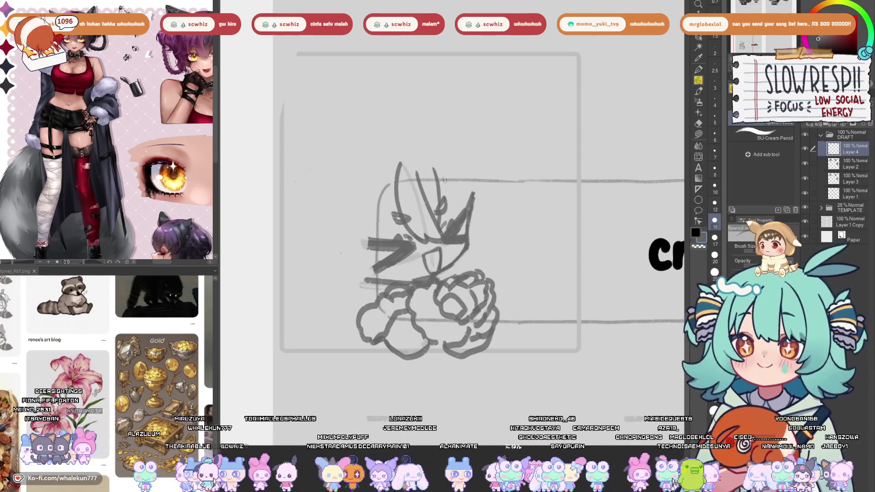
pyautogui.moveTo(432, 163); pyautogui.dragTo(468, 204)
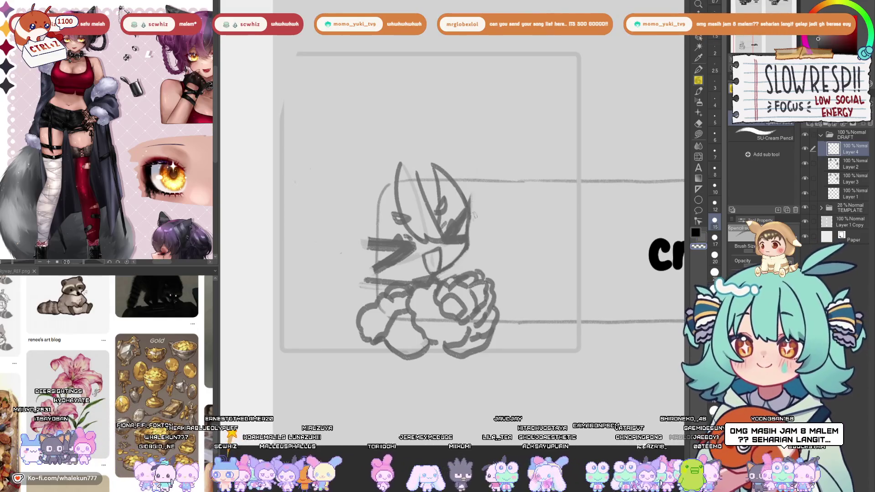
pyautogui.press('h')
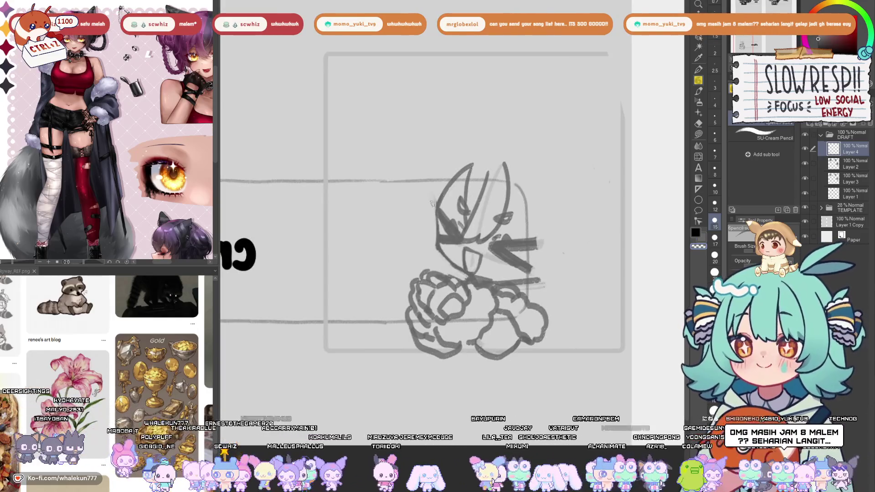
pyautogui.press('h')
pyautogui.press('h')
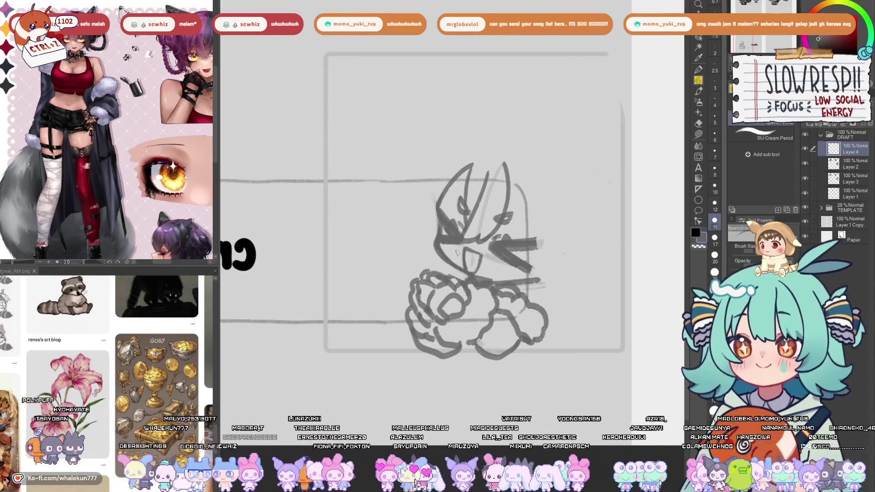
pyautogui.press('h')
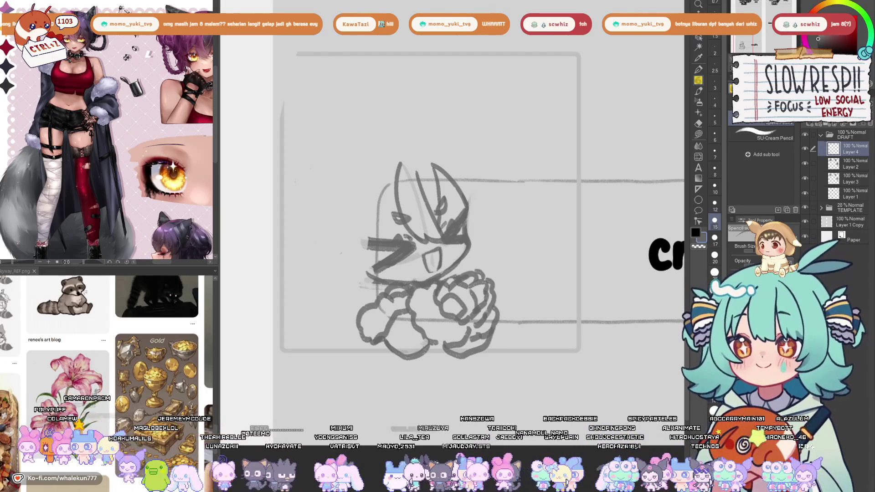
# Shrink the credits chibi's lower body with a freehand selection and free transform.
pyautogui.press('m')
pyautogui.moveTo(431, 282)
pyautogui.mouseDown()
pyautogui.moveTo(374, 283)
pyautogui.moveTo(540, 257)
pyautogui.mouseUp()
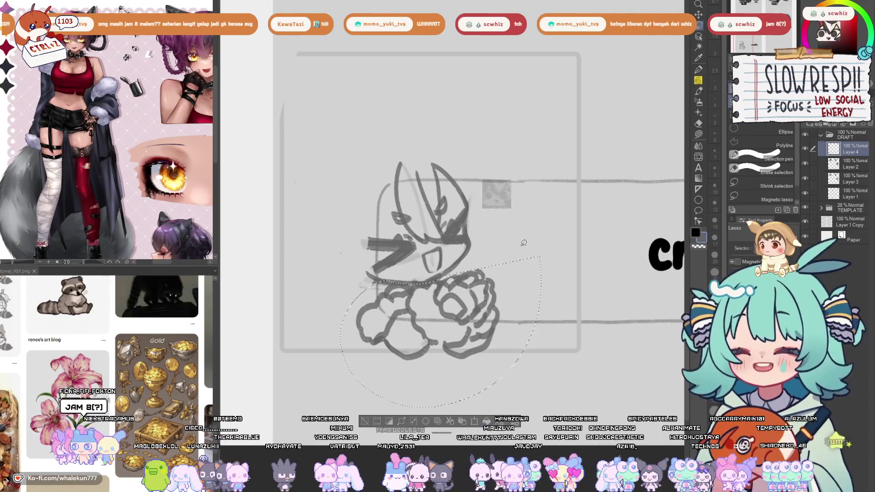
pyautogui.hotkey('ctrl', 't')
pyautogui.moveTo(507, 373); pyautogui.dragTo(484, 354)
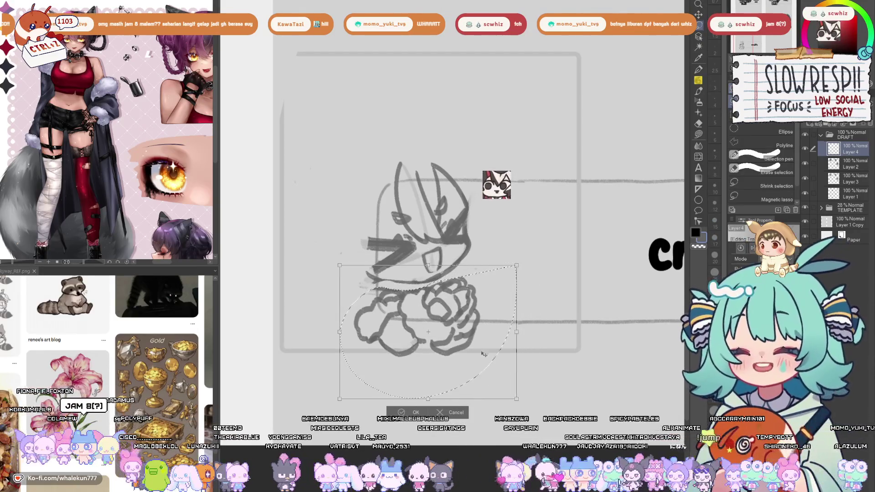
pyautogui.press('Return')
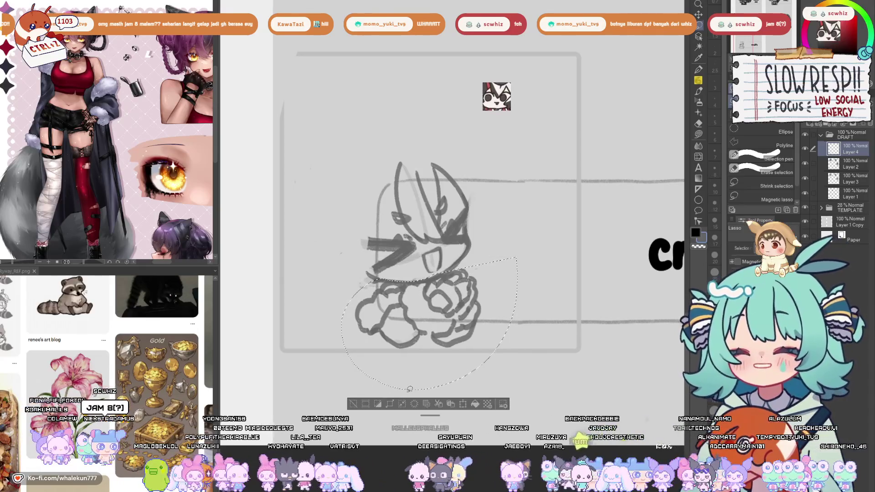
pyautogui.hotkey('ctrl', 'd')
# Enlarge the whole chibi sketch by stretching it taller upward within its frame.
pyautogui.hotkey('ctrl', 't')
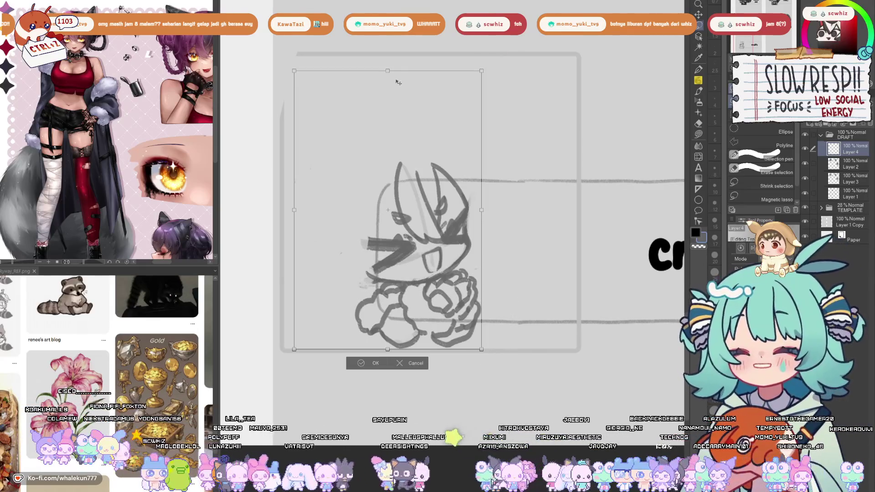
pyautogui.click(404, 363)
pyautogui.moveTo(451, 130)
pyautogui.mouseDown()
pyautogui.moveTo(314, 287)
pyautogui.moveTo(528, 224)
pyautogui.mouseUp()
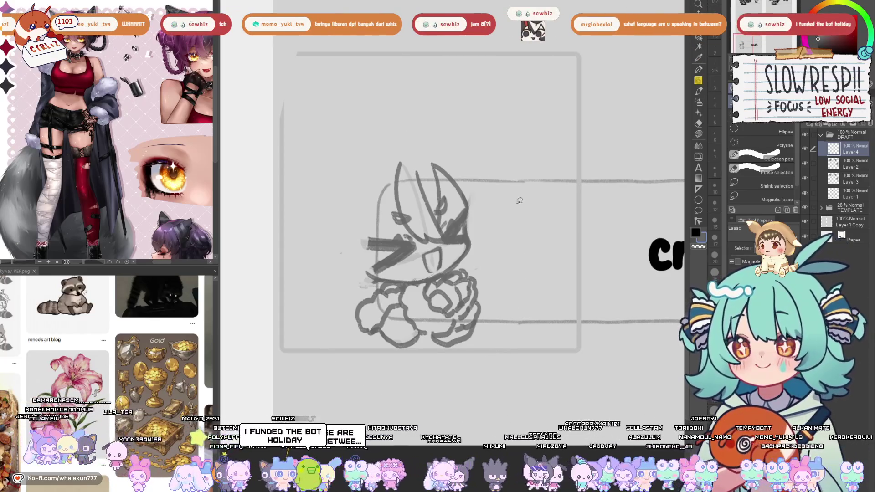
pyautogui.hotkey('ctrl', 't')
pyautogui.moveTo(401, 161); pyautogui.dragTo(402, 133)
pyautogui.press('Return')
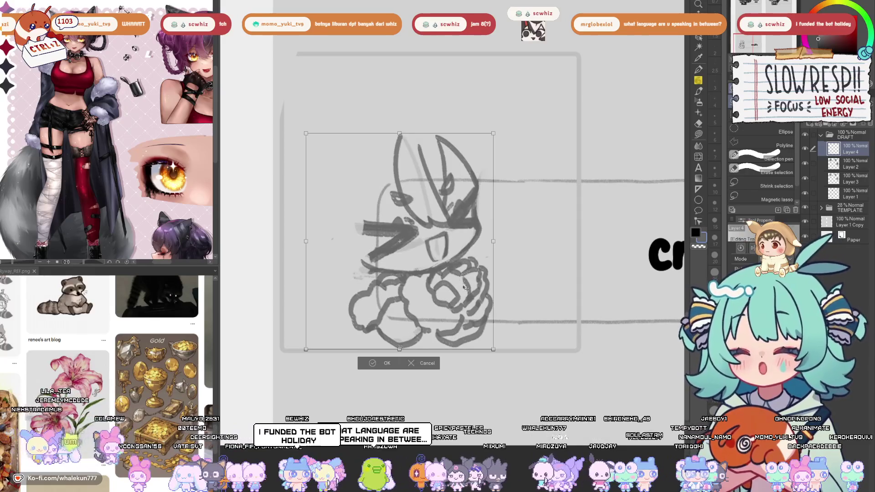
pyautogui.scroll(-5, 445, 200)
pyautogui.scroll(5, 452, 297)
pyautogui.scroll(-3, 452, 297)
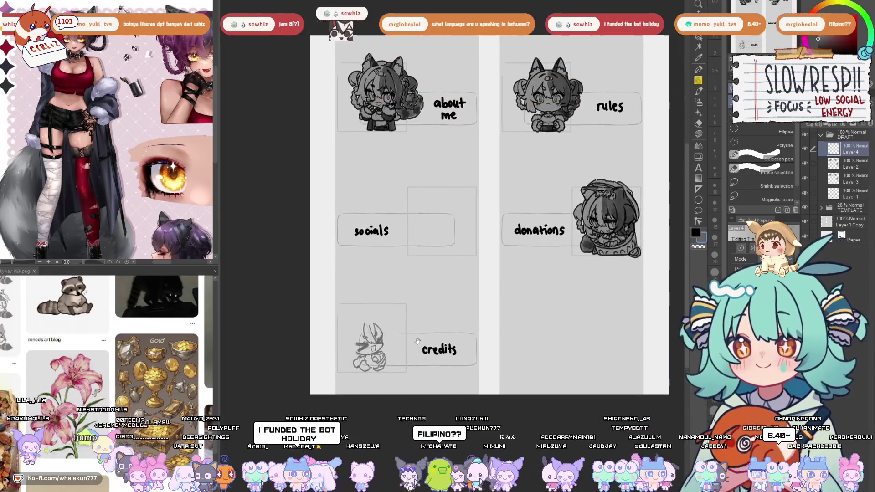
# Try moving the sketch under the about me panel, then cancel to keep it beside credits.
pyautogui.hotkey('ctrl', 't')
pyautogui.moveTo(379, 328); pyautogui.dragTo(438, 157)
pyautogui.click(441, 194)
pyautogui.scroll(3, 456, 278)
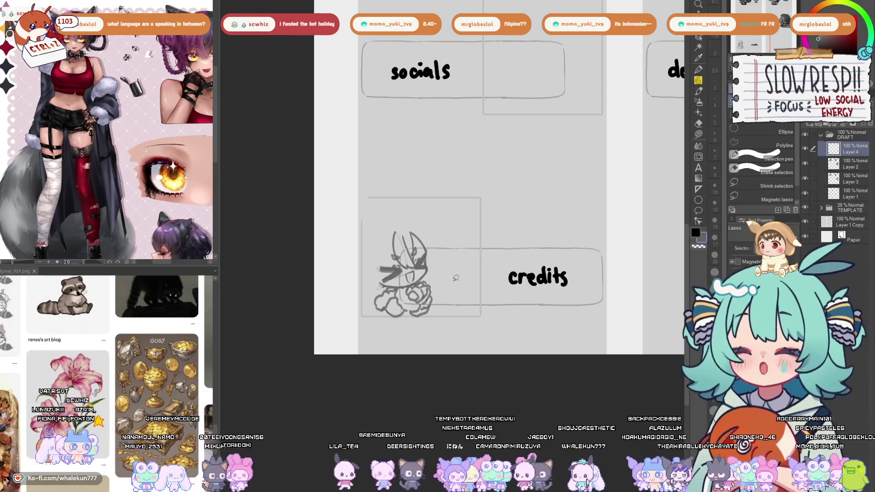
# Redraw the chibi's right and left ear strokes with the pencil, mirroring the view to check symmetry.
pyautogui.press('p')
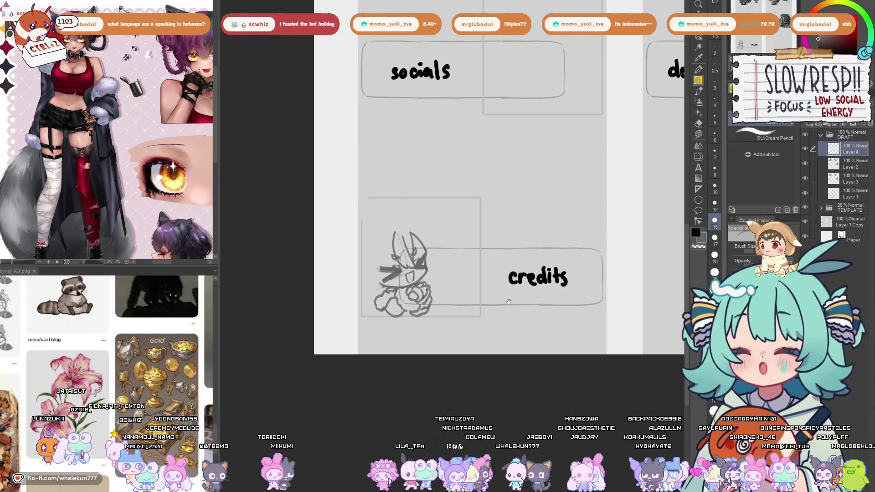
pyautogui.press('h')
pyautogui.press('h')
pyautogui.scroll(2, 432, 273)
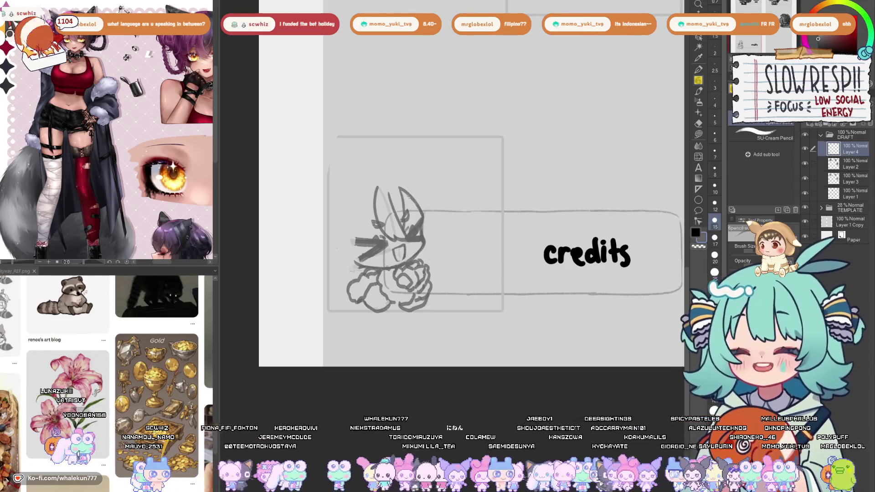
pyautogui.moveTo(401, 191)
pyautogui.mouseDown()
pyautogui.moveTo(422, 213)
pyautogui.moveTo(419, 203)
pyautogui.moveTo(430, 197)
pyautogui.moveTo(409, 192)
pyautogui.moveTo(401, 209)
pyautogui.mouseUp()
pyautogui.hotkey('ctrl', 'z')
pyautogui.hotkey('ctrl', 'z')
pyautogui.hotkey('ctrl', 'z')
pyautogui.hotkey('ctrl', 'z')
pyautogui.hotkey('ctrl', 'z')
pyautogui.moveTo(417, 173); pyautogui.dragTo(396, 216)
pyautogui.hotkey('ctrl', 'z')
pyautogui.moveTo(400, 185)
pyautogui.mouseDown()
pyautogui.moveTo(391, 214)
pyautogui.moveTo(397, 234)
pyautogui.mouseUp()
pyautogui.hotkey('ctrl', 'z')
pyautogui.hotkey('ctrl', 'z')
pyautogui.hotkey('ctrl', 'z')
pyautogui.hotkey('ctrl', 'z')
pyautogui.hotkey('ctrl', 'z')
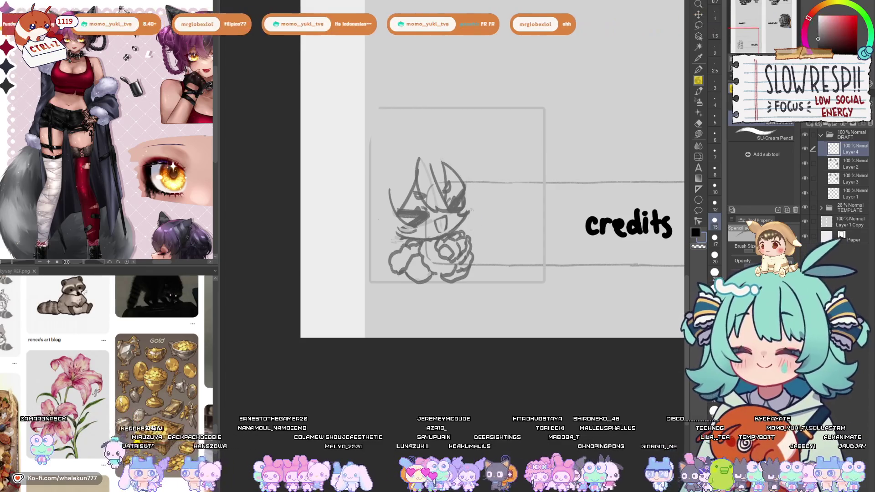
pyautogui.press('h')
pyautogui.press('h')
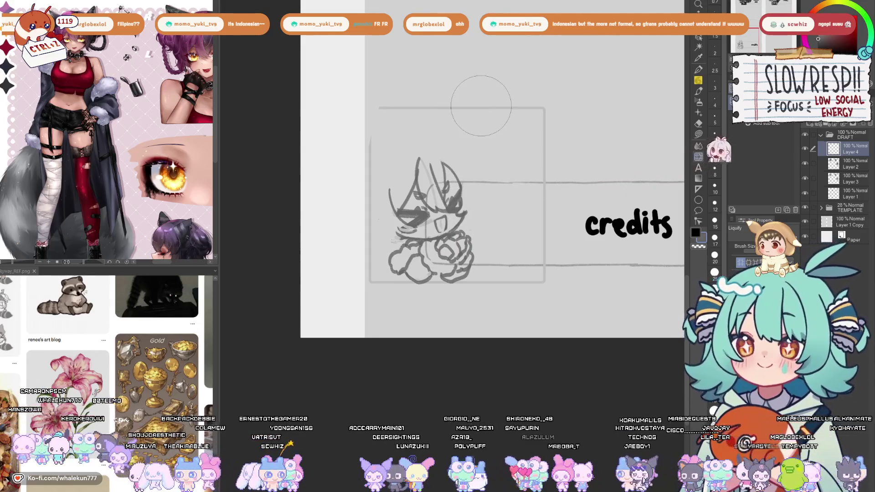
# Redraw the left head outline starting higher and extend the top of the head.
pyautogui.press('p')
pyautogui.moveTo(504, 162); pyautogui.dragTo(512, 199)
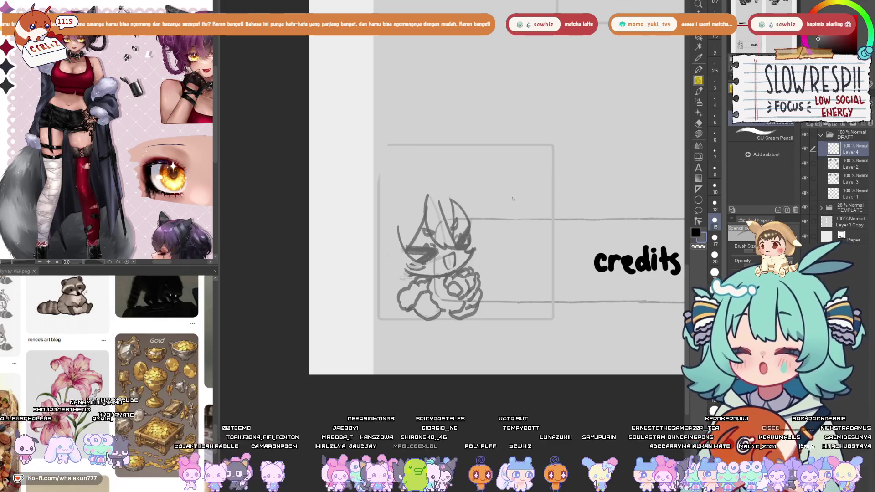
pyautogui.scroll(3, 513, 199)
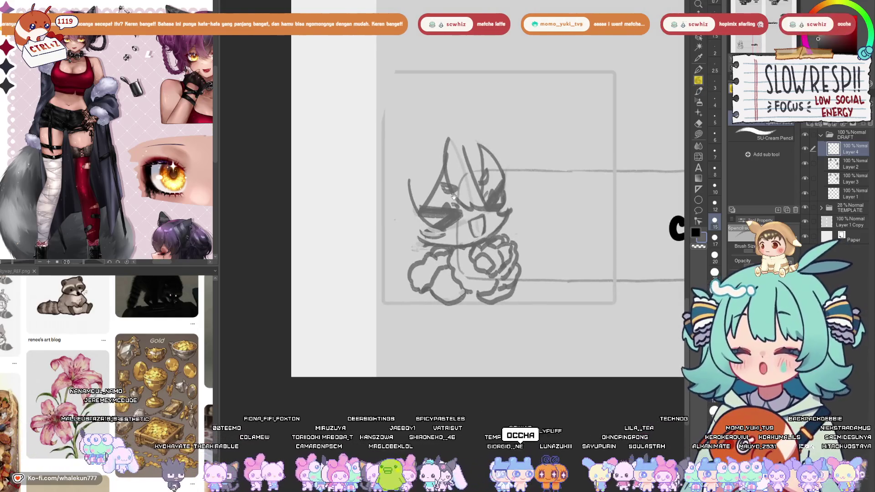
pyautogui.scroll(2, 453, 196)
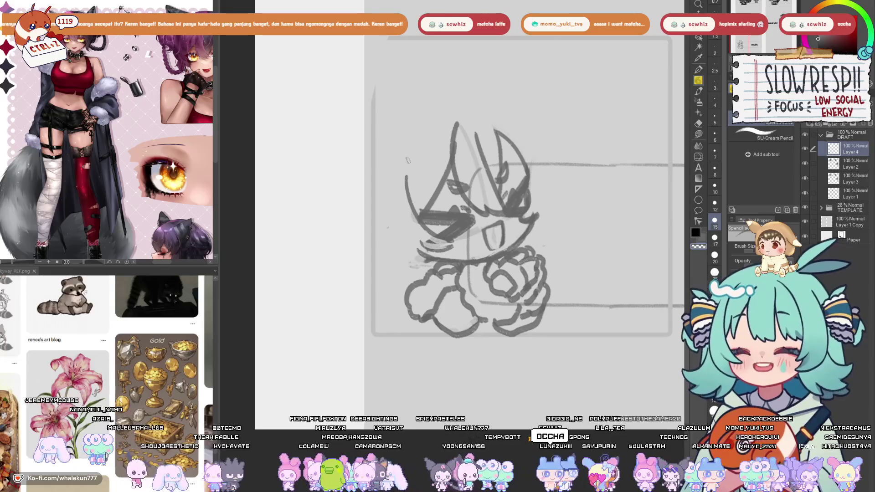
pyautogui.moveTo(419, 132); pyautogui.dragTo(408, 207)
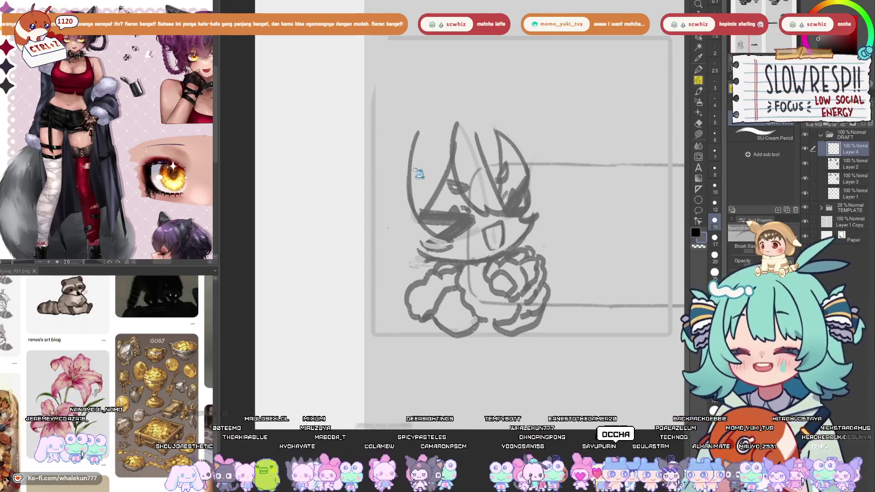
pyautogui.hotkey('ctrl', 'z')
pyautogui.moveTo(422, 131); pyautogui.dragTo(408, 207)
pyautogui.hotkey('ctrl', 'z')
pyautogui.moveTo(428, 129)
pyautogui.mouseDown()
pyautogui.moveTo(409, 173)
pyautogui.moveTo(408, 207)
pyautogui.mouseUp()
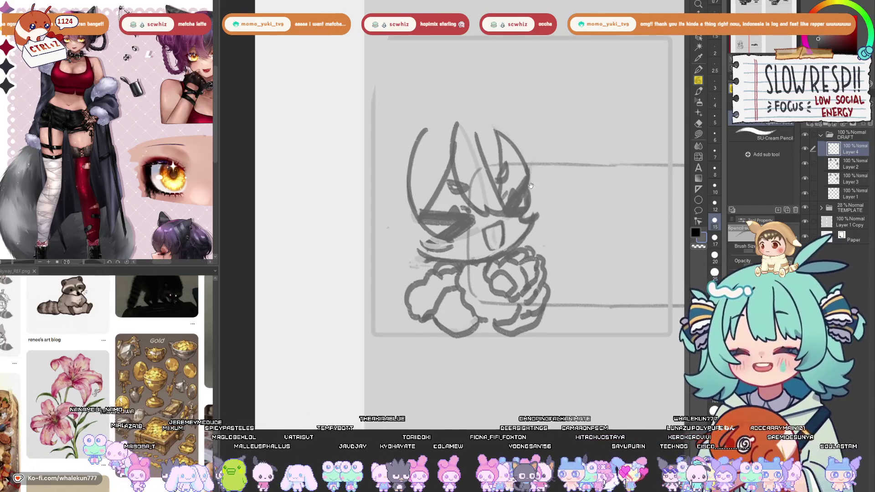
pyautogui.scroll(-1, 426, 154)
pyautogui.scroll(2, 420, 153)
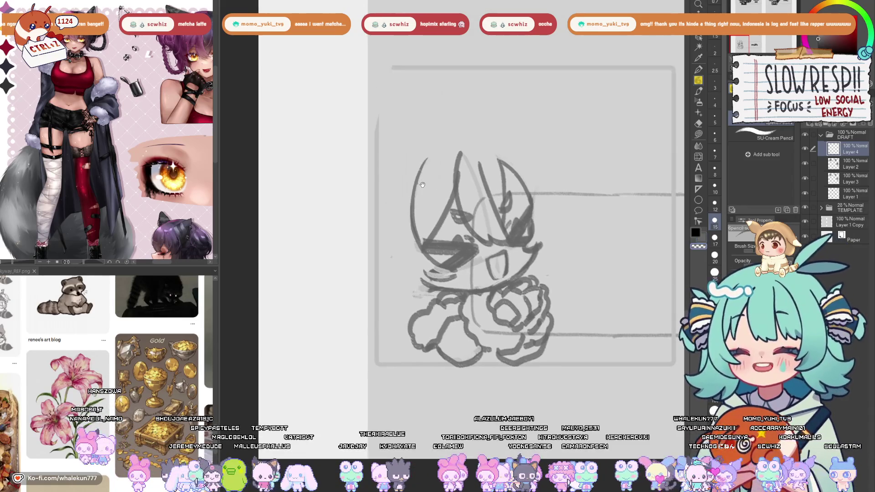
pyautogui.moveTo(428, 163); pyautogui.dragTo(440, 148)
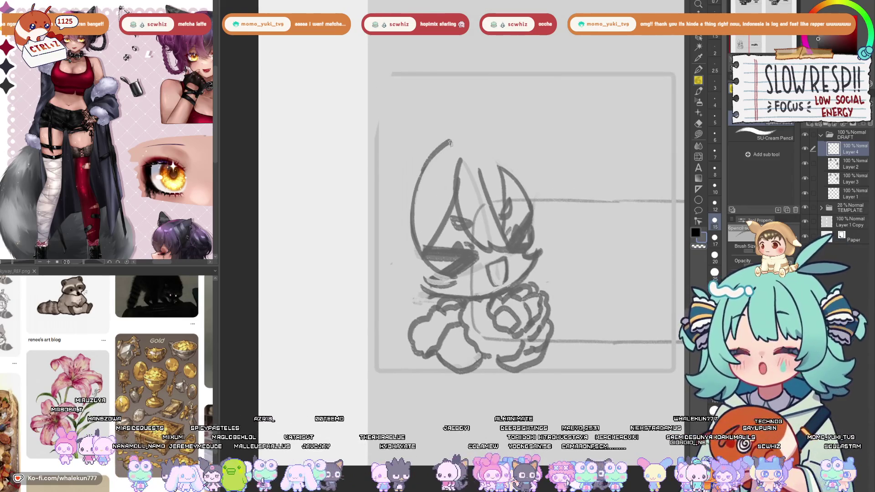
pyautogui.moveTo(428, 162)
pyautogui.mouseDown()
pyautogui.moveTo(447, 144)
pyautogui.moveTo(478, 140)
pyautogui.moveTo(517, 177)
pyautogui.moveTo(522, 151)
pyautogui.mouseUp()
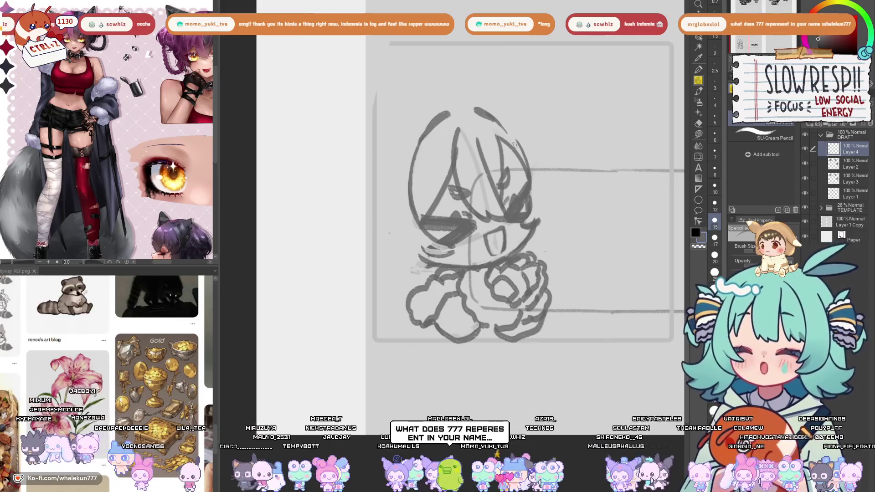
# Draw a long vertical line along the left of the chibi's head, retrying until it sits right.
pyautogui.moveTo(552, 227); pyautogui.dragTo(523, 181)
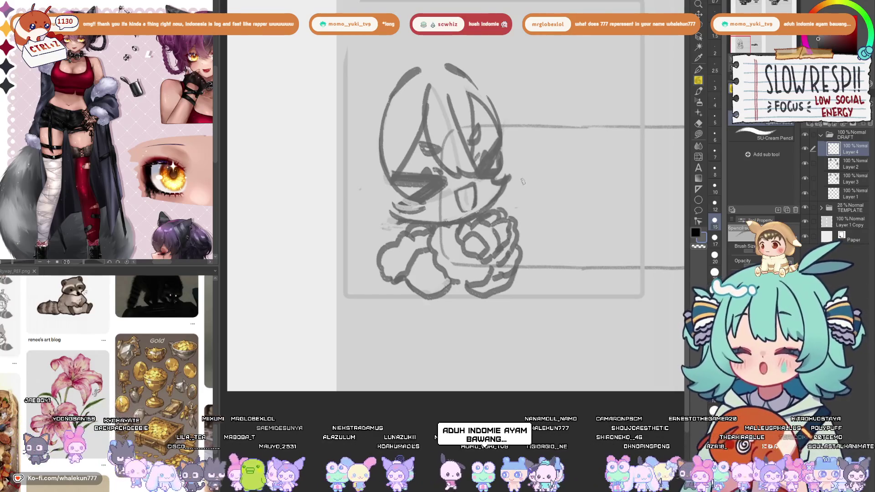
pyautogui.moveTo(531, 206)
pyautogui.mouseDown()
pyautogui.moveTo(493, 232)
pyautogui.moveTo(504, 246)
pyautogui.mouseUp()
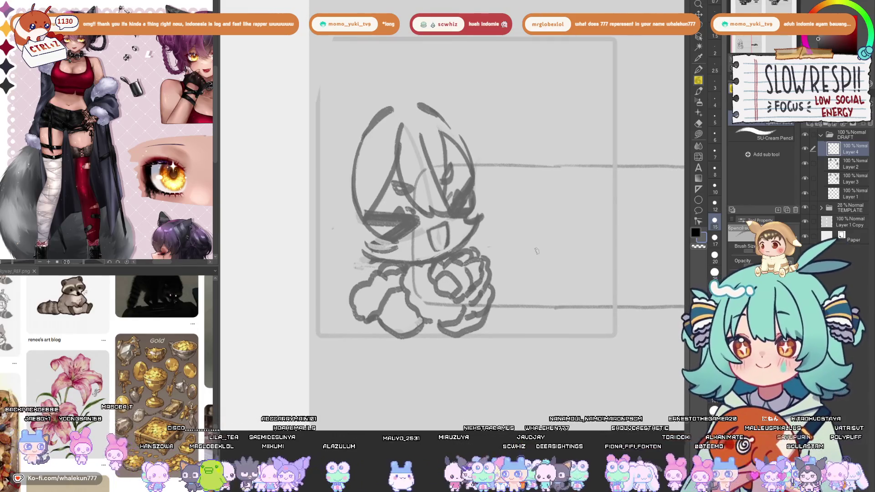
pyautogui.press('h')
pyautogui.press('h')
pyautogui.press('h')
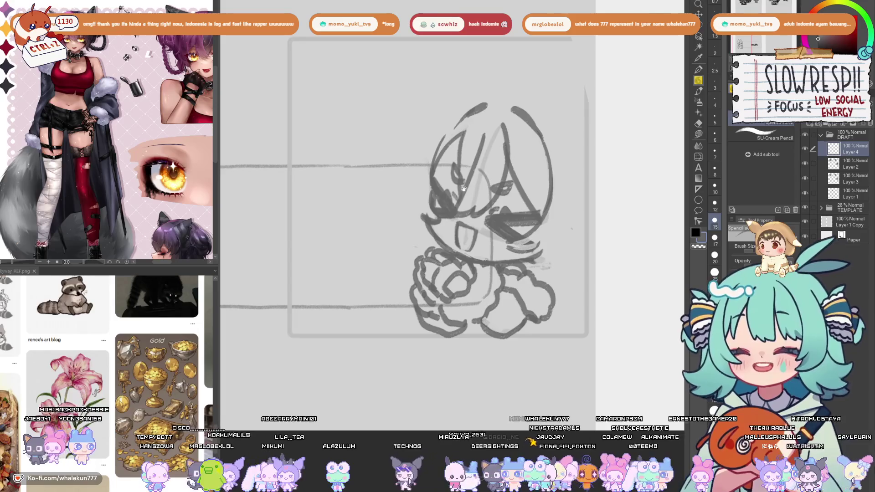
pyautogui.press('h')
pyautogui.press('h')
pyautogui.press('h')
pyautogui.moveTo(350, 145); pyautogui.dragTo(378, 151)
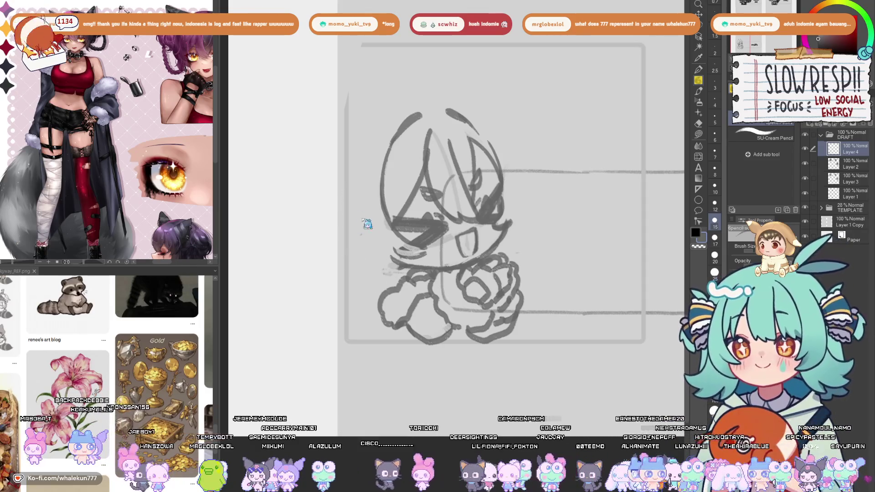
pyautogui.moveTo(352, 197); pyautogui.dragTo(365, 288)
pyautogui.hotkey('ctrl', 'z')
pyautogui.moveTo(349, 194)
pyautogui.mouseDown()
pyautogui.moveTo(366, 294)
pyautogui.moveTo(364, 287)
pyautogui.mouseUp()
pyautogui.hotkey('ctrl', 'z')
pyautogui.hotkey('ctrl', 'z')
pyautogui.hotkey('ctrl', 'z')
pyautogui.moveTo(350, 164); pyautogui.dragTo(367, 281)
pyautogui.scroll(-3, 497, 189)
# Erase the chibi's lower-left strokes and redraw its bottom curve, left leg and foot.
pyautogui.moveTo(497, 189); pyautogui.dragTo(405, 237)
pyautogui.scroll(-5, 443, 223)
pyautogui.scroll(4, 442, 223)
pyautogui.scroll(5, 443, 303)
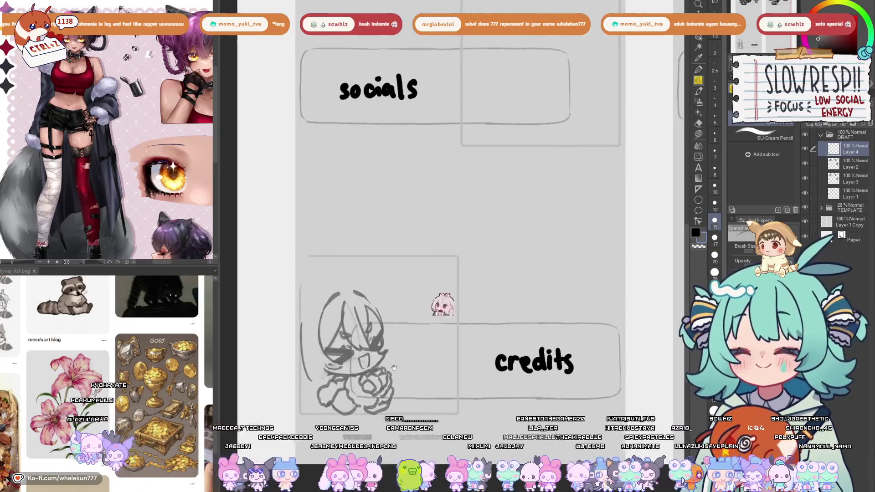
pyautogui.press('e')
pyautogui.moveTo(351, 255)
pyautogui.mouseDown()
pyautogui.moveTo(369, 273)
pyautogui.moveTo(388, 273)
pyautogui.moveTo(360, 219)
pyautogui.moveTo(341, 249)
pyautogui.moveTo(328, 242)
pyautogui.moveTo(317, 251)
pyautogui.mouseUp()
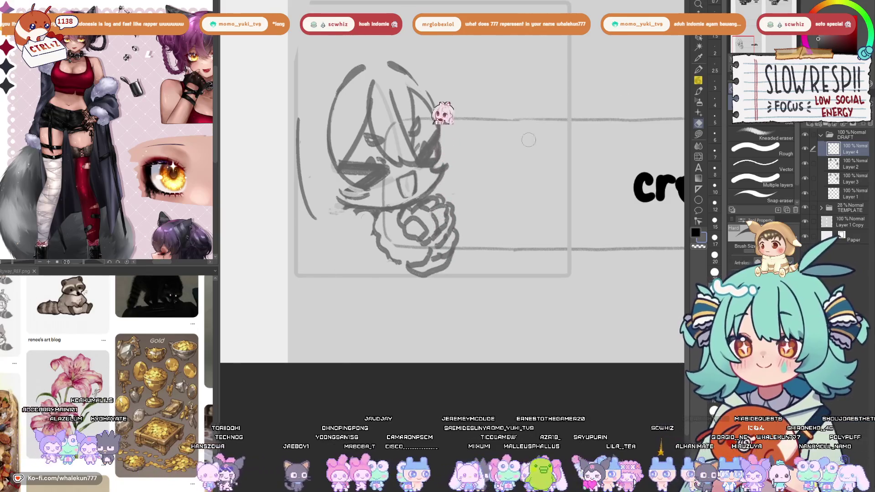
pyautogui.press('p')
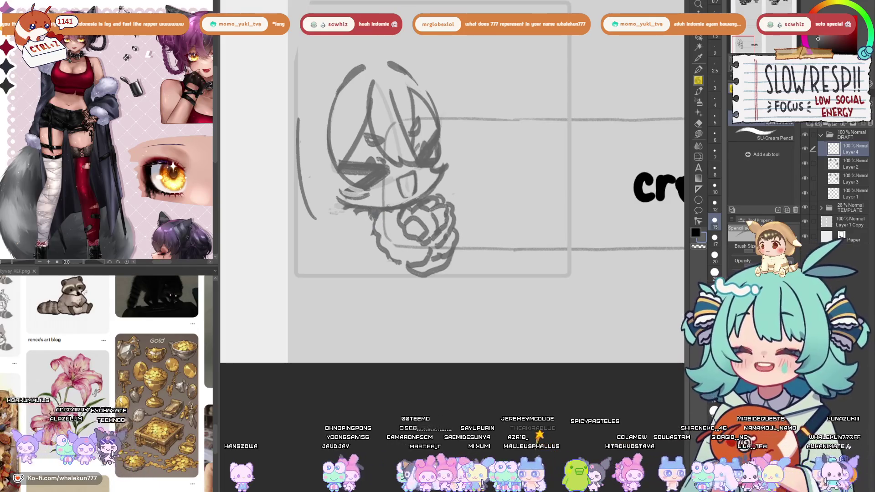
pyautogui.moveTo(370, 216); pyautogui.dragTo(359, 241)
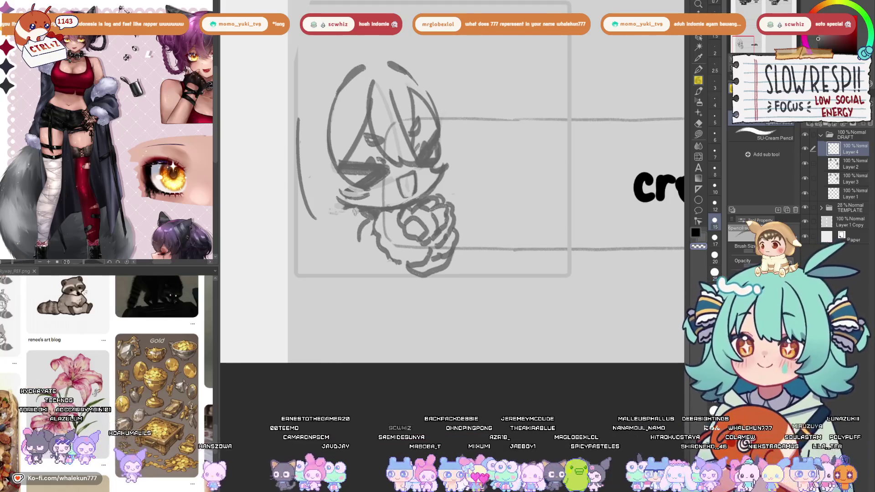
pyautogui.moveTo(367, 211)
pyautogui.mouseDown()
pyautogui.moveTo(354, 258)
pyautogui.moveTo(343, 266)
pyautogui.mouseUp()
pyautogui.hotkey('ctrl', 'z')
pyautogui.hotkey('ctrl', 'z')
pyautogui.moveTo(375, 232)
pyautogui.mouseDown()
pyautogui.moveTo(359, 275)
pyautogui.moveTo(379, 298)
pyautogui.moveTo(408, 268)
pyautogui.moveTo(372, 234)
pyautogui.moveTo(365, 276)
pyautogui.moveTo(401, 264)
pyautogui.mouseUp()
pyautogui.hotkey('ctrl', 'z')
pyautogui.hotkey('ctrl', 'z')
pyautogui.hotkey('ctrl', 'z')
pyautogui.moveTo(349, 262); pyautogui.dragTo(348, 283)
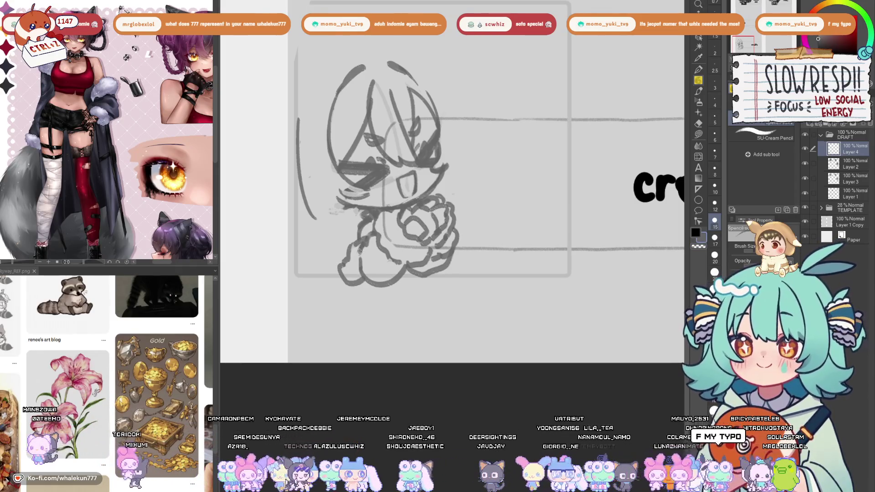
pyautogui.moveTo(349, 254)
pyautogui.mouseDown()
pyautogui.moveTo(342, 276)
pyautogui.moveTo(365, 285)
pyautogui.mouseUp()
# Select the clasped fist with a freehand lasso and start a free transform on it.
pyautogui.moveTo(411, 238); pyautogui.dragTo(414, 267)
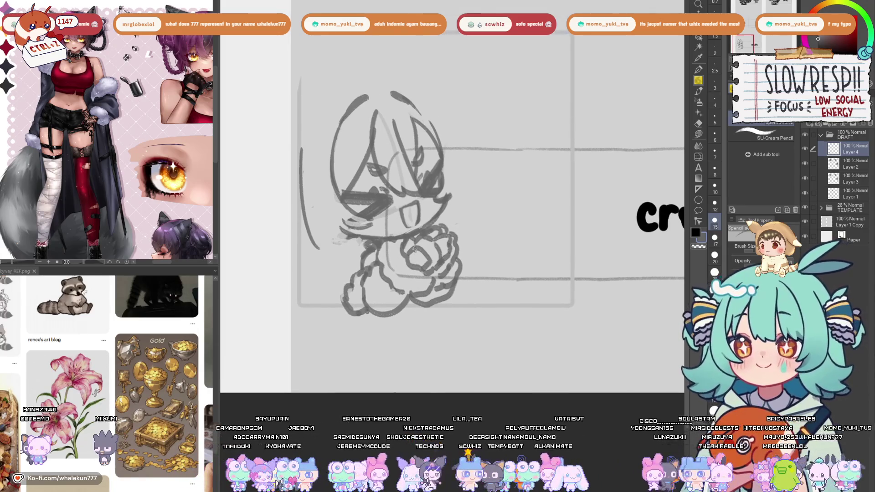
pyautogui.press('m')
pyautogui.moveTo(442, 219)
pyautogui.mouseDown()
pyautogui.moveTo(420, 230)
pyautogui.moveTo(417, 271)
pyautogui.moveTo(456, 226)
pyautogui.moveTo(431, 254)
pyautogui.mouseUp()
pyautogui.hotkey('ctrl', 't')
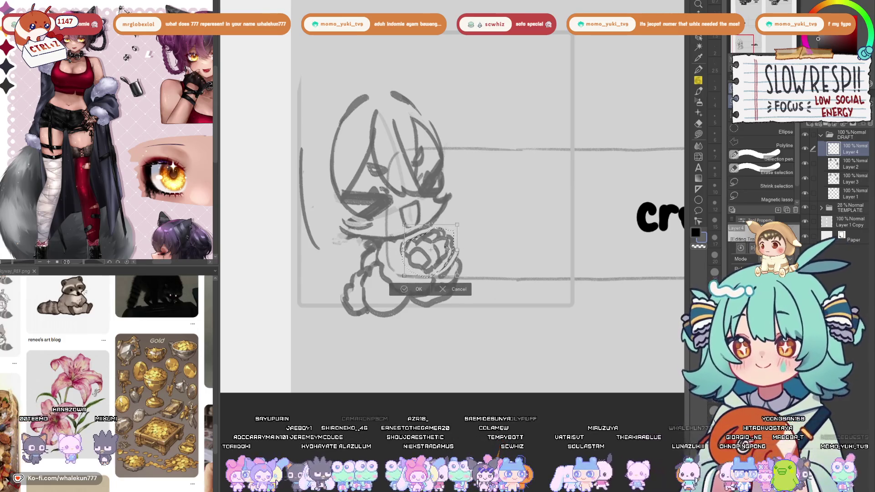
# Commit the fist's new position and redraw the outline around the fist's bottom.
pyautogui.press('Return')
pyautogui.press('p')
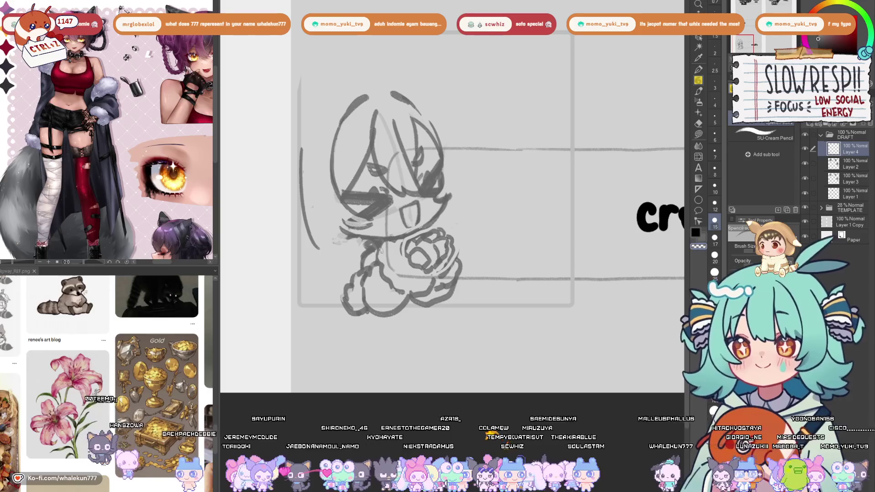
pyautogui.moveTo(383, 267)
pyautogui.mouseDown()
pyautogui.moveTo(381, 256)
pyautogui.moveTo(400, 246)
pyautogui.moveTo(388, 284)
pyautogui.moveTo(407, 303)
pyautogui.moveTo(433, 292)
pyautogui.moveTo(436, 279)
pyautogui.mouseUp()
pyautogui.hotkey('ctrl', 'z')
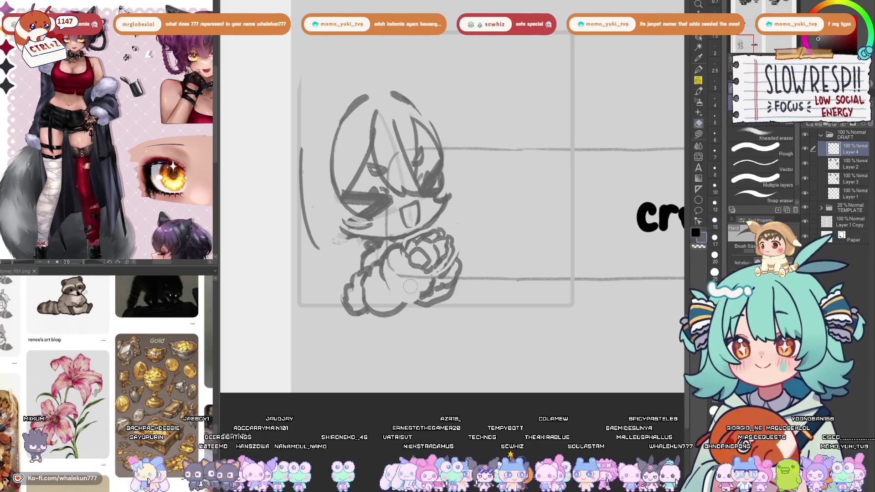
pyautogui.hotkey('ctrl', 'z')
pyautogui.moveTo(385, 268)
pyautogui.mouseDown()
pyautogui.moveTo(401, 306)
pyautogui.moveTo(430, 279)
pyautogui.moveTo(448, 292)
pyautogui.moveTo(455, 265)
pyautogui.mouseUp()
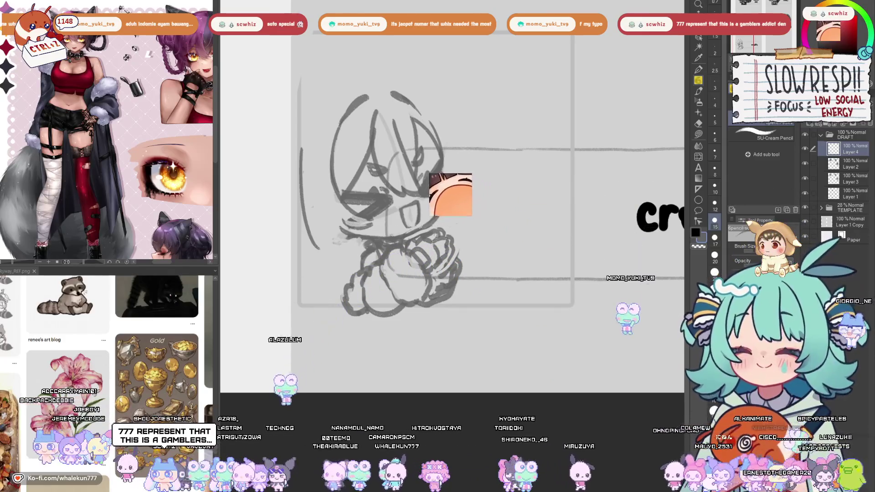
# Check the sketch mirrored, then zoom out to see the credits and socials panels.
pyautogui.scroll(3, 416, 239)
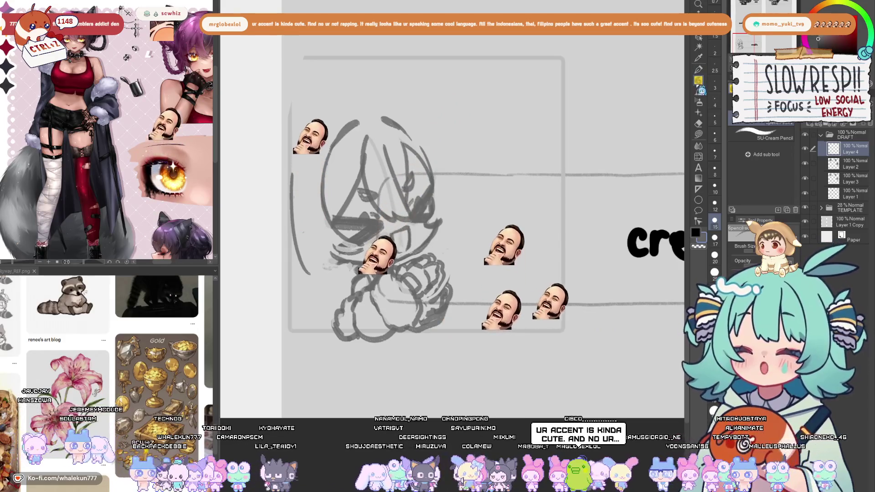
pyautogui.press('h')
pyautogui.press('h')
pyautogui.moveTo(531, 258); pyautogui.dragTo(521, 194)
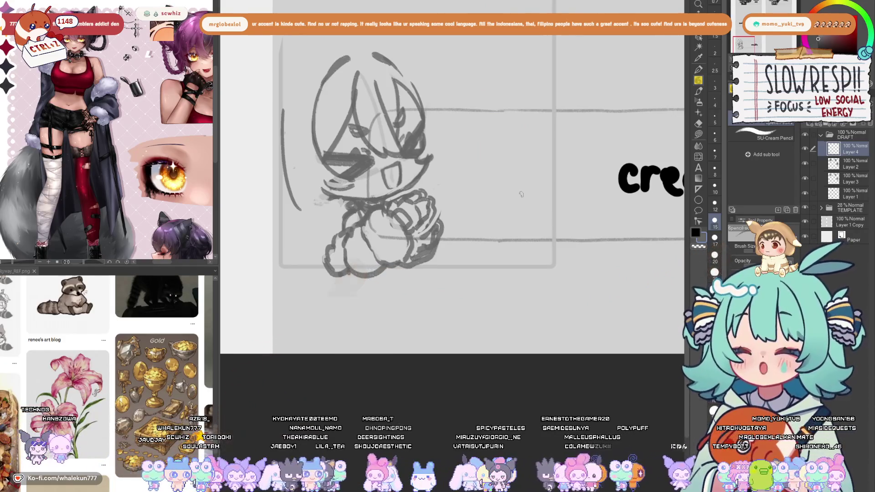
pyautogui.moveTo(518, 204); pyautogui.dragTo(592, 255)
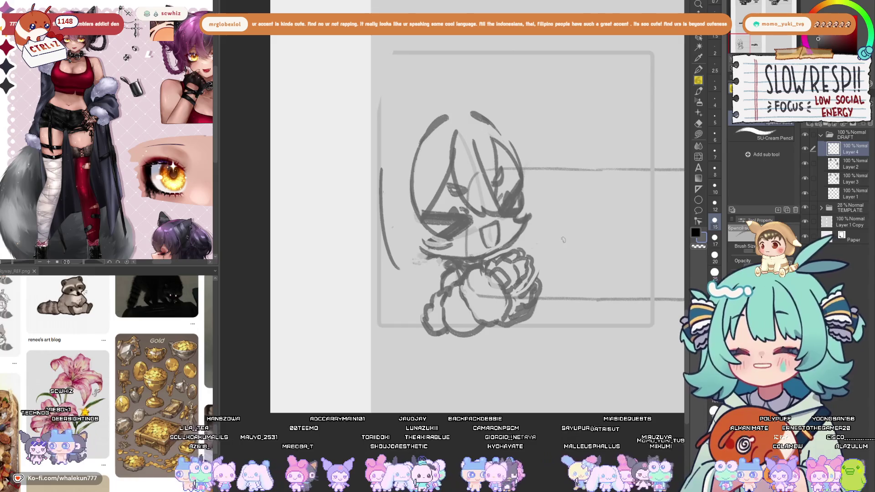
pyautogui.hotkey('ctrl', '-')
pyautogui.hotkey('ctrl', '-')
pyautogui.hotkey('ctrl', '-')
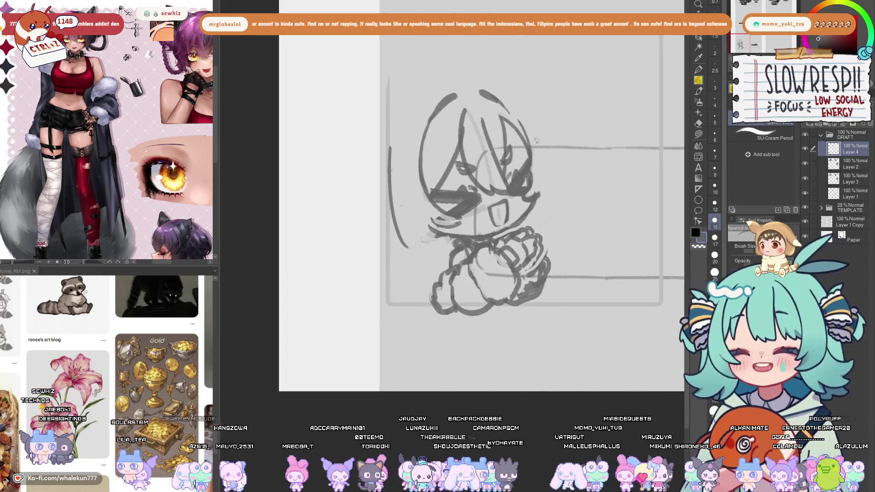
pyautogui.moveTo(503, 182); pyautogui.dragTo(425, 273)
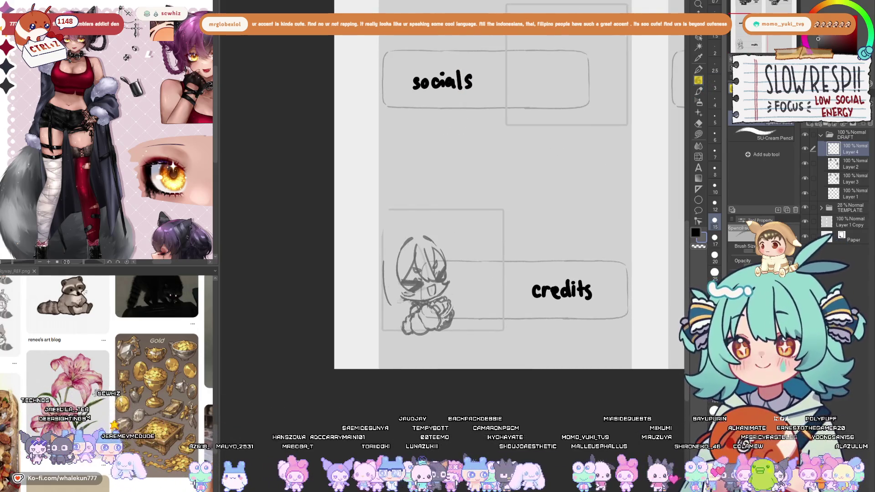
# Split into two canvas views: about me on top, lower view zoomed on the credits chibi.
pyautogui.hotkey('ctrl', '-')
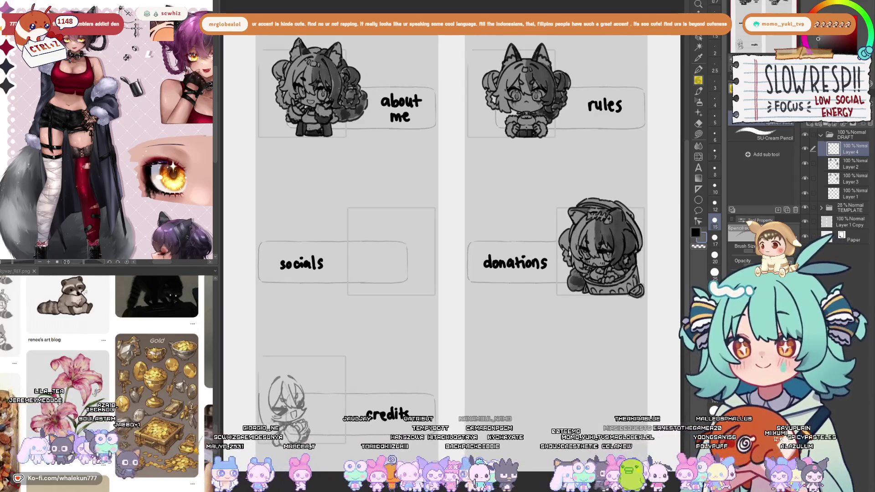
pyautogui.hotkey('ctrl', '-')
pyautogui.moveTo(456, 68)
pyautogui.mouseDown()
pyautogui.moveTo(388, 180)
pyautogui.moveTo(372, 297)
pyautogui.mouseUp()
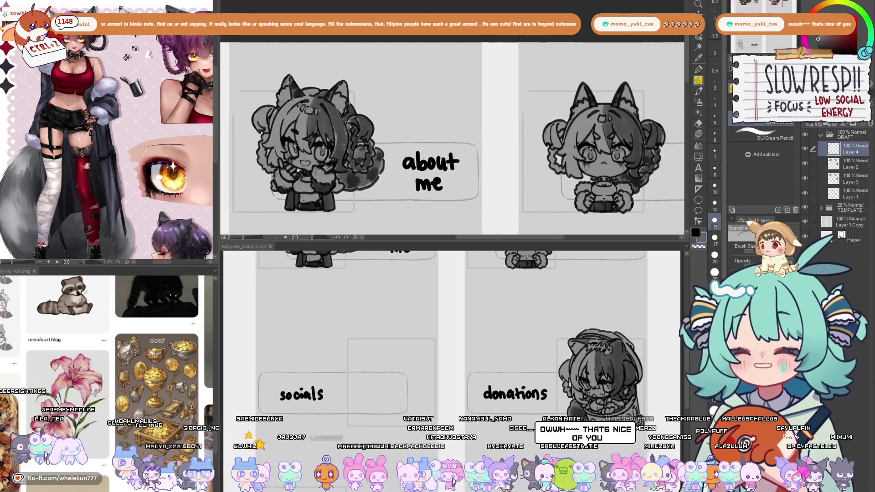
pyautogui.hotkey('ctrl', '+')
pyautogui.moveTo(399, 246); pyautogui.dragTo(413, 114)
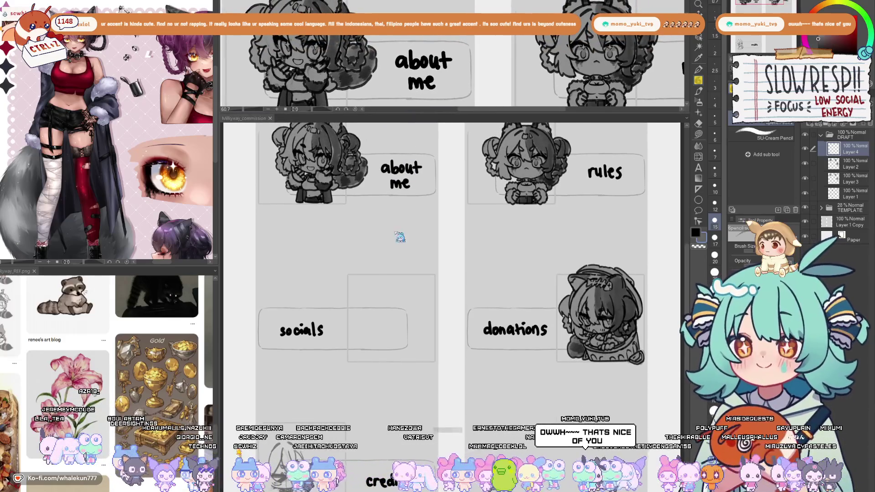
pyautogui.moveTo(401, 235); pyautogui.dragTo(400, 60)
pyautogui.hotkey('ctrl', '+')
pyautogui.hotkey('ctrl', '+')
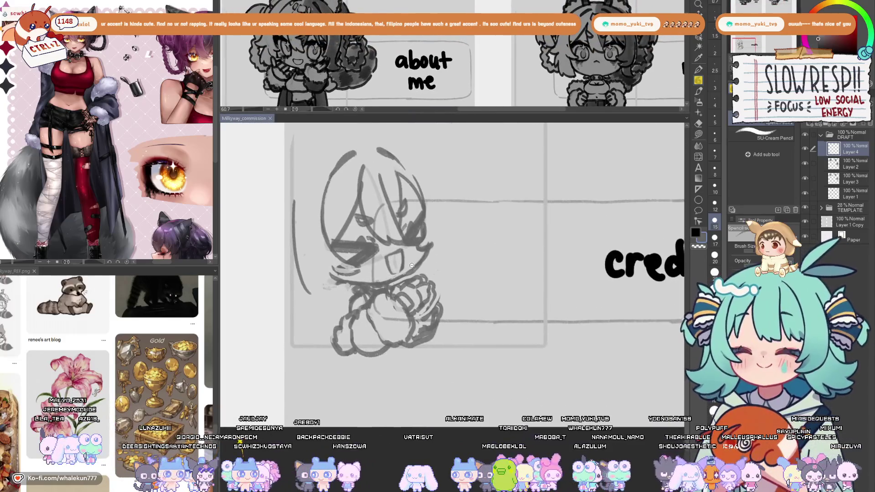
pyautogui.moveTo(421, 270); pyautogui.dragTo(483, 256)
pyautogui.moveTo(457, 298); pyautogui.dragTo(474, 259)
pyautogui.hotkey('ctrl', '-')
pyautogui.hotkey('ctrl', '-')
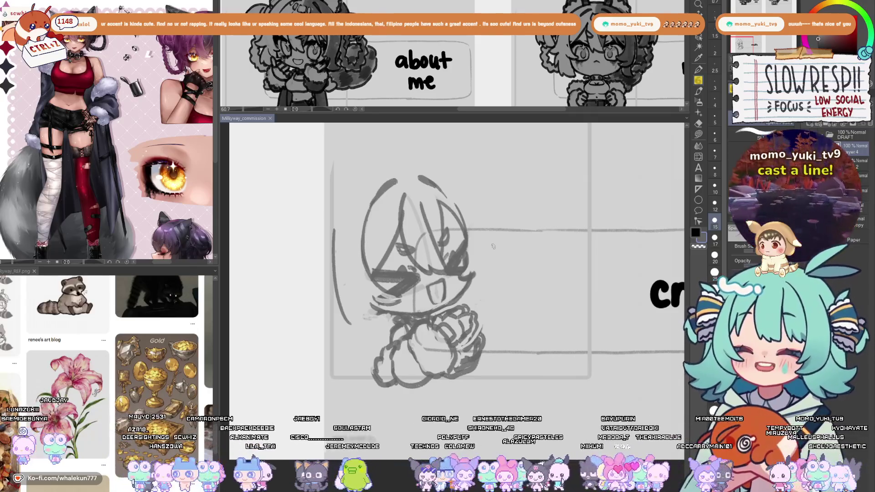
pyautogui.moveTo(336, 221)
pyautogui.mouseDown()
pyautogui.moveTo(333, 213)
pyautogui.moveTo(329, 297)
pyautogui.mouseUp()
# Try several hair arcs and short strokes down the head's left side, undoing each.
pyautogui.press('e')
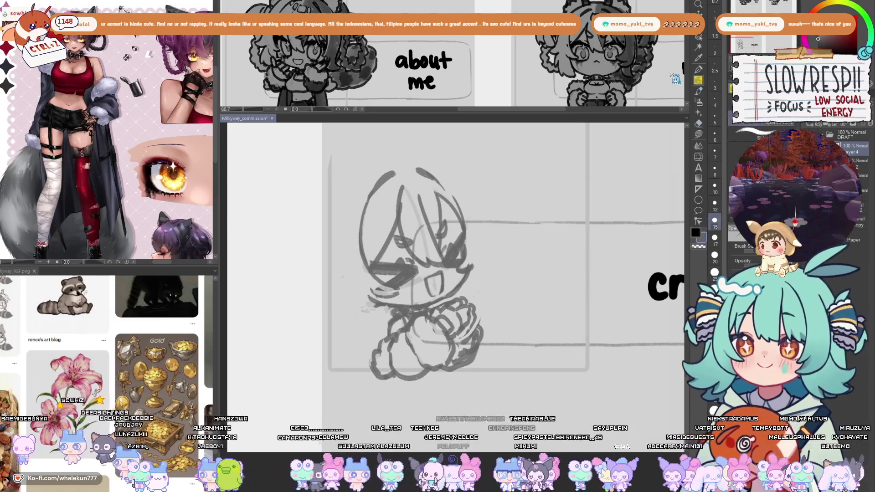
pyautogui.moveTo(380, 167)
pyautogui.mouseDown()
pyautogui.moveTo(333, 242)
pyautogui.moveTo(337, 214)
pyautogui.moveTo(332, 267)
pyautogui.mouseUp()
pyautogui.hotkey('ctrl', 'z')
pyautogui.hotkey('ctrl', 'z')
pyautogui.moveTo(379, 167)
pyautogui.mouseDown()
pyautogui.moveTo(337, 223)
pyautogui.moveTo(331, 261)
pyautogui.moveTo(333, 296)
pyautogui.moveTo(360, 321)
pyautogui.moveTo(382, 324)
pyautogui.mouseUp()
pyautogui.hotkey('ctrl', 'z')
pyautogui.hotkey('ctrl', 'z')
pyautogui.hotkey('ctrl', 'z')
pyautogui.moveTo(372, 292)
pyautogui.mouseDown()
pyautogui.moveTo(383, 329)
pyautogui.moveTo(390, 321)
pyautogui.mouseUp()
pyautogui.hotkey('ctrl', 'z')
pyautogui.moveTo(341, 297)
pyautogui.mouseDown()
pyautogui.moveTo(367, 323)
pyautogui.moveTo(385, 326)
pyautogui.mouseUp()
pyautogui.hotkey('ctrl', 'z')
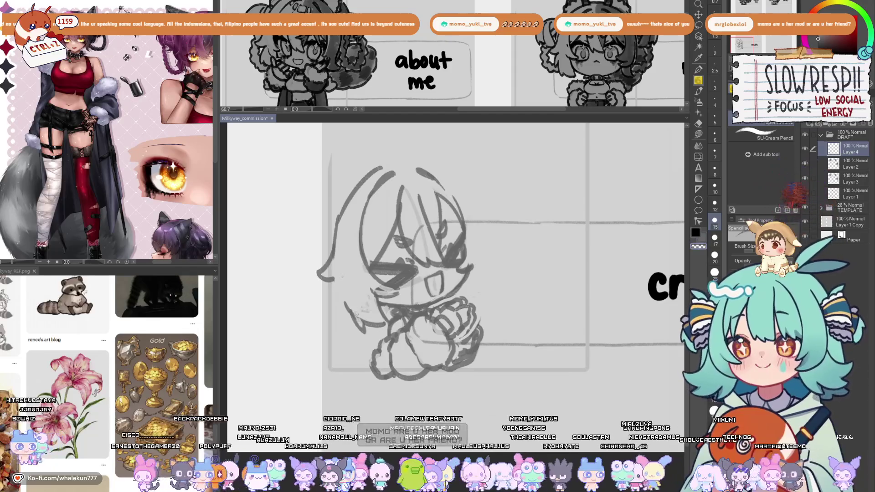
# Retry the strand along the left hair edge, then save the commission file.
pyautogui.moveTo(335, 276); pyautogui.dragTo(348, 321)
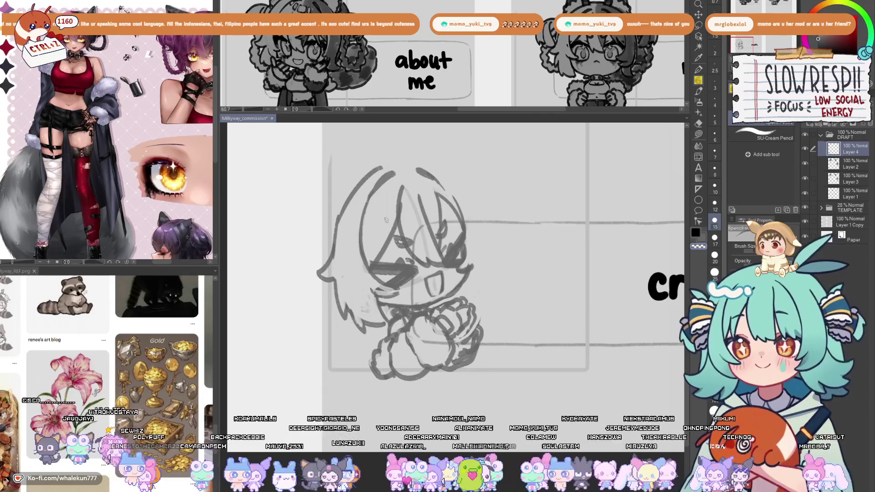
pyautogui.hotkey('ctrl', 'z')
pyautogui.moveTo(336, 276); pyautogui.dragTo(352, 310)
pyautogui.hotkey('ctrl', 'z')
pyautogui.hotkey('ctrl', 'z')
pyautogui.hotkey('ctrl', 'z')
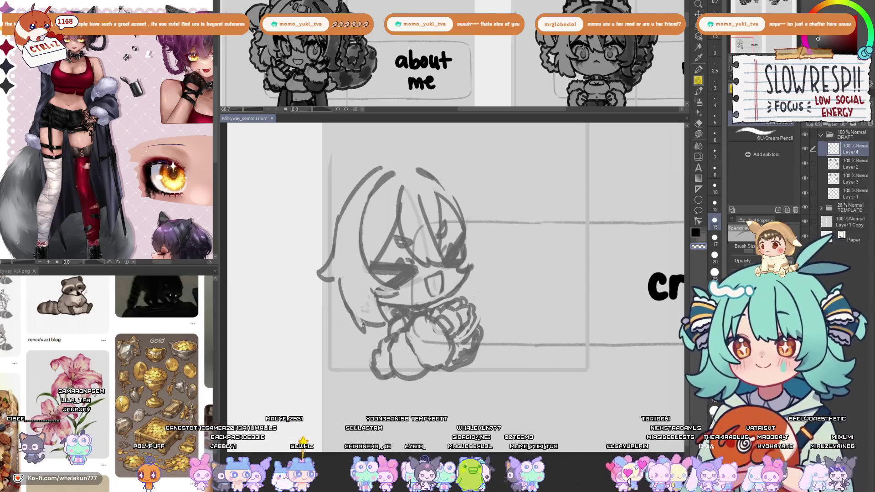
pyautogui.scroll(-1, 365, 319)
pyautogui.hotkey('ctrl', 's')
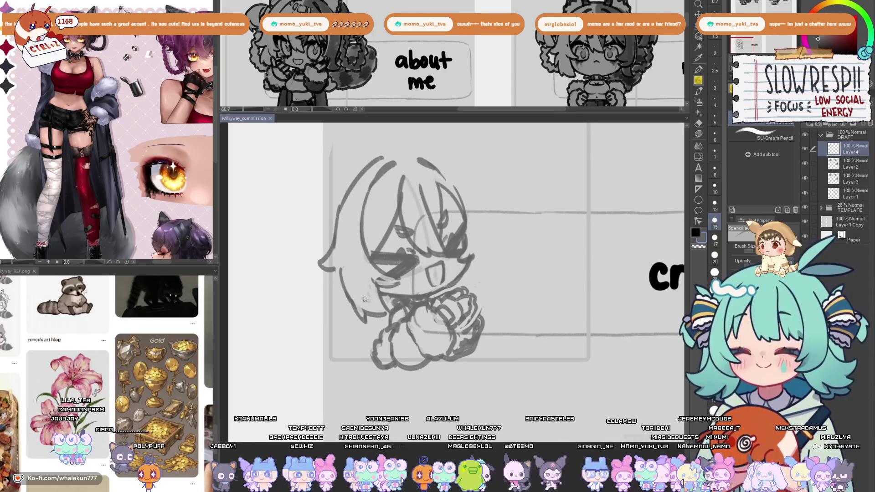
# Add a short stroke at the lower-left hair and a long curve left of the head.
pyautogui.scroll(-1, 358, 313)
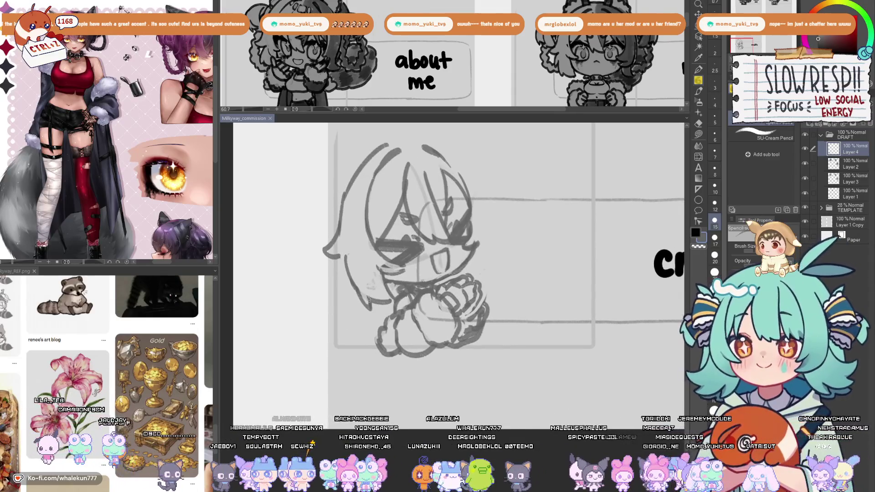
pyautogui.moveTo(369, 299); pyautogui.dragTo(370, 311)
pyautogui.scroll(2, 360, 296)
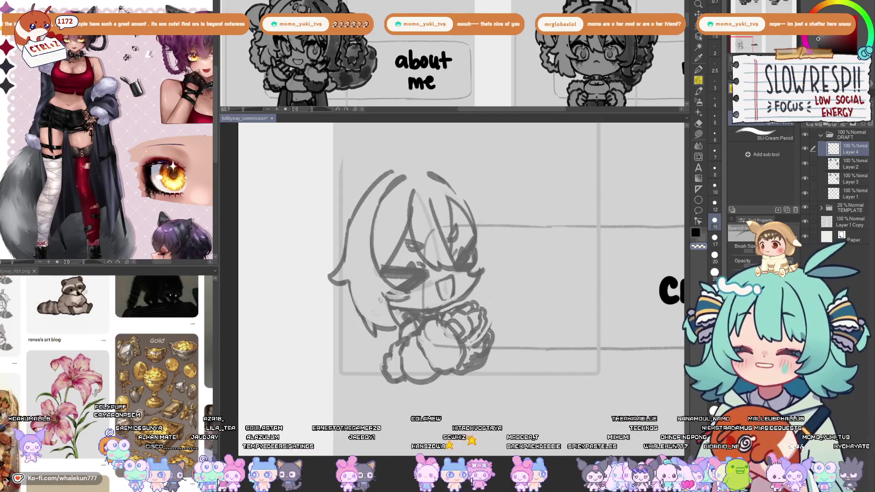
pyautogui.scroll(-5, 379, 300)
pyautogui.scroll(2, 418, 235)
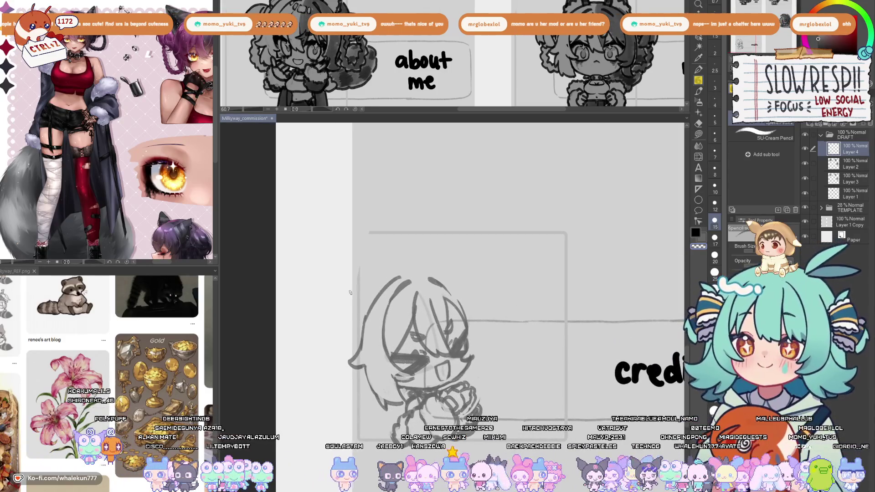
pyautogui.moveTo(345, 292); pyautogui.dragTo(348, 360)
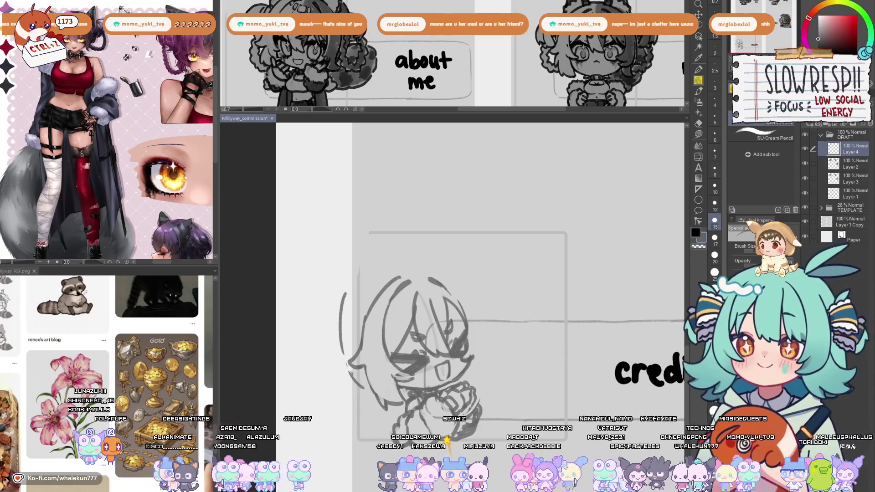
# Rotate the head sketch with Ctrl+T so it sits more upright.
pyautogui.press('h')
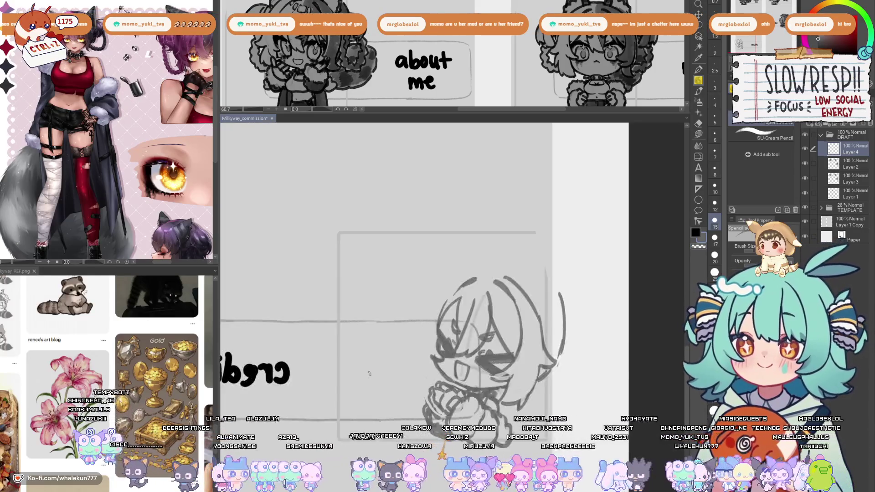
pyautogui.hotkey('ctrl', 't')
pyautogui.moveTo(595, 189)
pyautogui.mouseDown()
pyautogui.moveTo(576, 190)
pyautogui.moveTo(579, 178)
pyautogui.mouseUp()
pyautogui.press('Return')
# Pan around the rotated sketch and mirror the view to check proportions.
pyautogui.moveTo(518, 349); pyautogui.dragTo(507, 288)
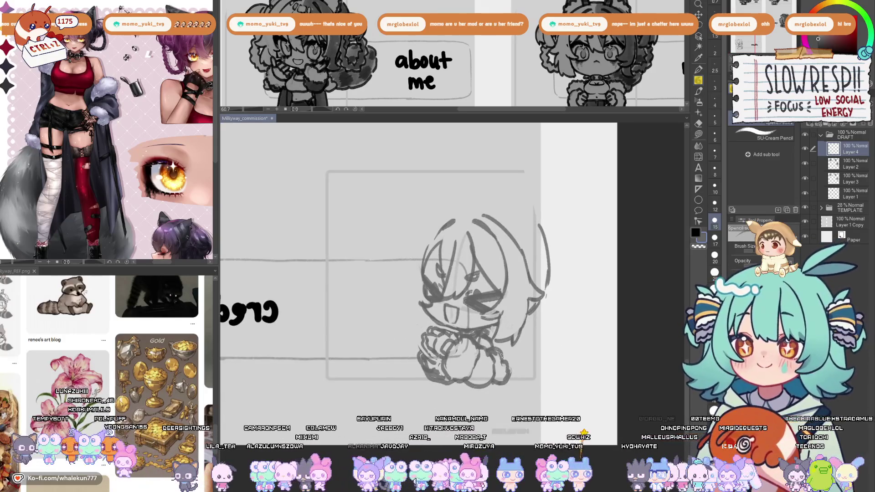
pyautogui.moveTo(507, 363); pyautogui.dragTo(491, 345)
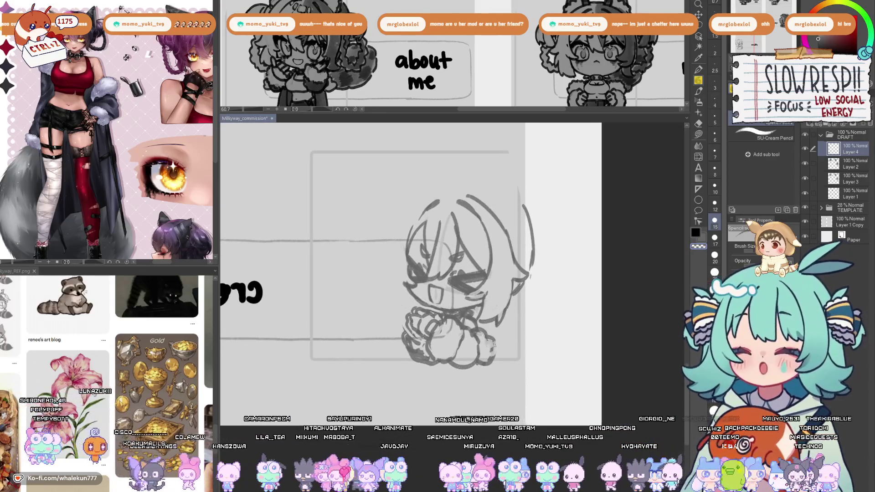
pyautogui.moveTo(494, 338)
pyautogui.mouseDown()
pyautogui.moveTo(474, 359)
pyautogui.moveTo(494, 346)
pyautogui.moveTo(508, 364)
pyautogui.mouseUp()
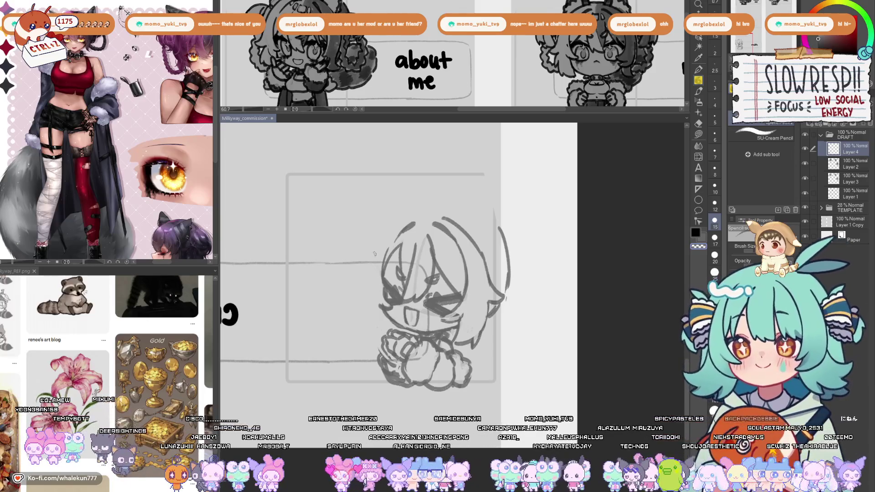
pyautogui.press('h')
pyautogui.moveTo(475, 204); pyautogui.dragTo(456, 237)
pyautogui.press('h')
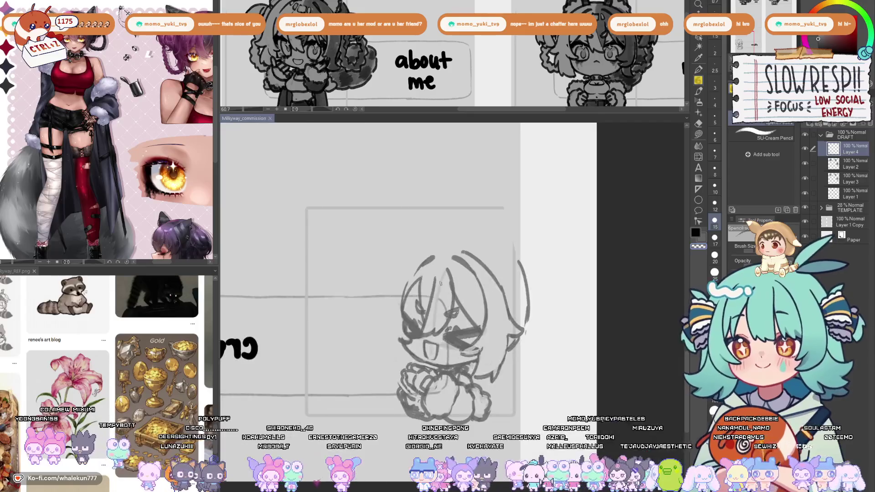
pyautogui.press('h')
pyautogui.moveTo(523, 352); pyautogui.dragTo(525, 316)
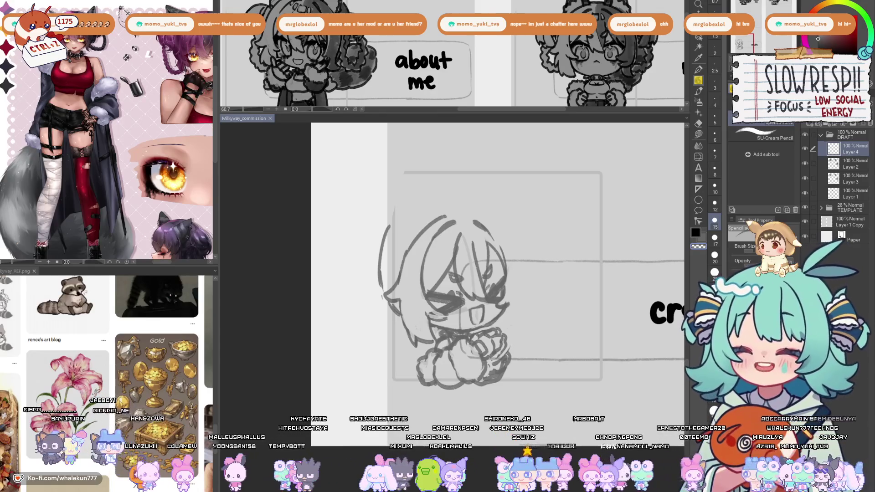
# Reposition the view on the chibi and mirror it to check the drawing.
pyautogui.moveTo(529, 324)
pyautogui.mouseDown()
pyautogui.moveTo(491, 324)
pyautogui.moveTo(524, 298)
pyautogui.mouseUp()
pyautogui.press('h')
pyautogui.press('h')
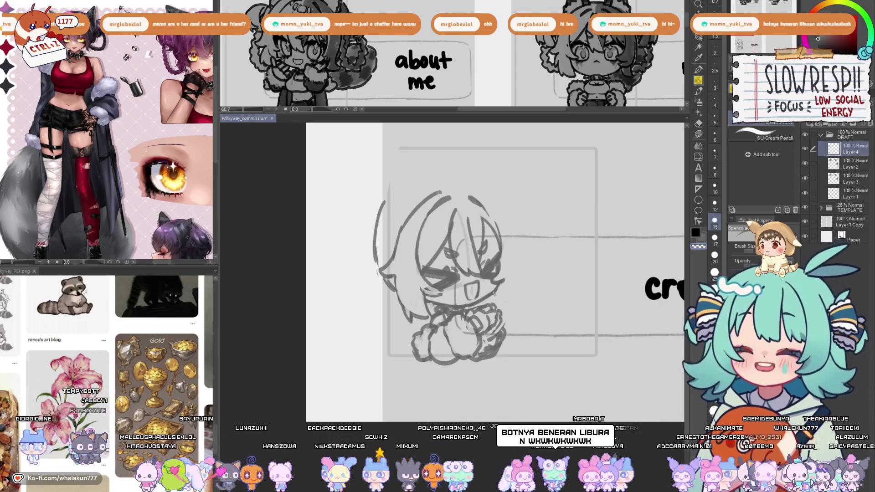
pyautogui.moveTo(505, 289); pyautogui.dragTo(480, 297)
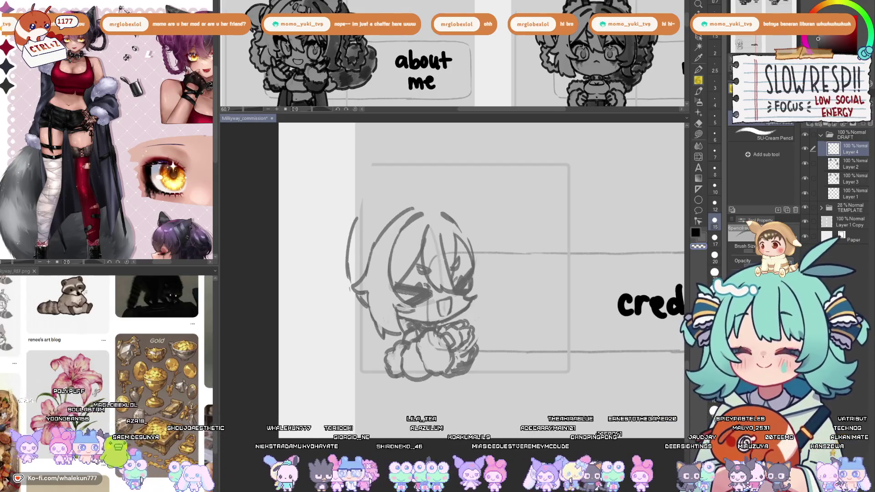
pyautogui.moveTo(359, 212)
pyautogui.mouseDown()
pyautogui.moveTo(338, 211)
pyautogui.moveTo(328, 230)
pyautogui.moveTo(333, 271)
pyautogui.moveTo(356, 245)
pyautogui.moveTo(386, 265)
pyautogui.moveTo(413, 230)
pyautogui.mouseUp()
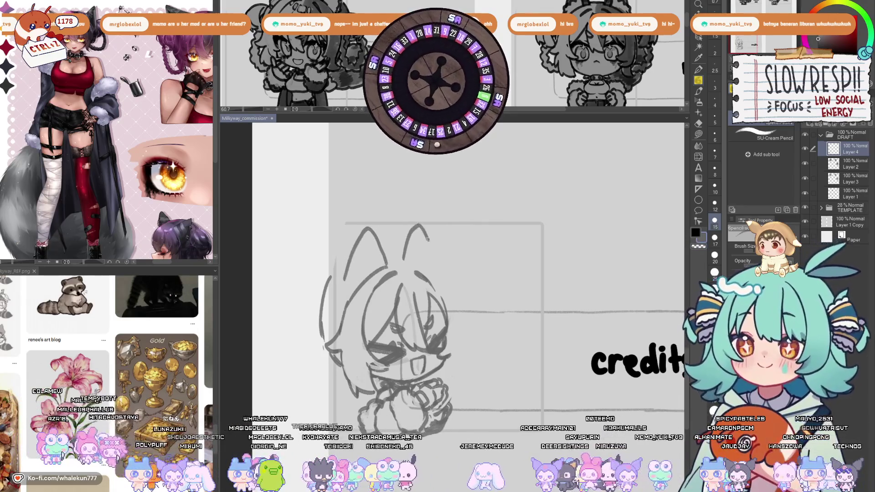
pyautogui.press('h')
pyautogui.hotkey('ctrl', 'z')
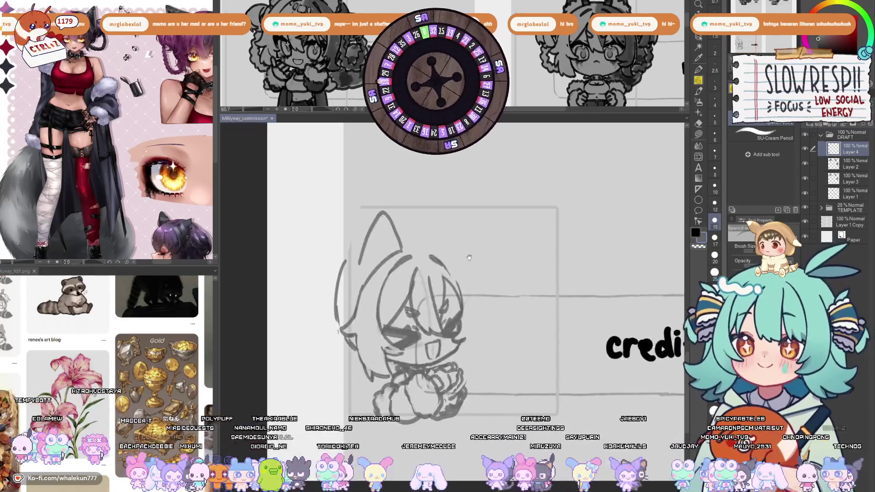
# Extend the right cat ear and arc the left head outline, then undo those strokes.
pyautogui.moveTo(450, 245); pyautogui.dragTo(451, 259)
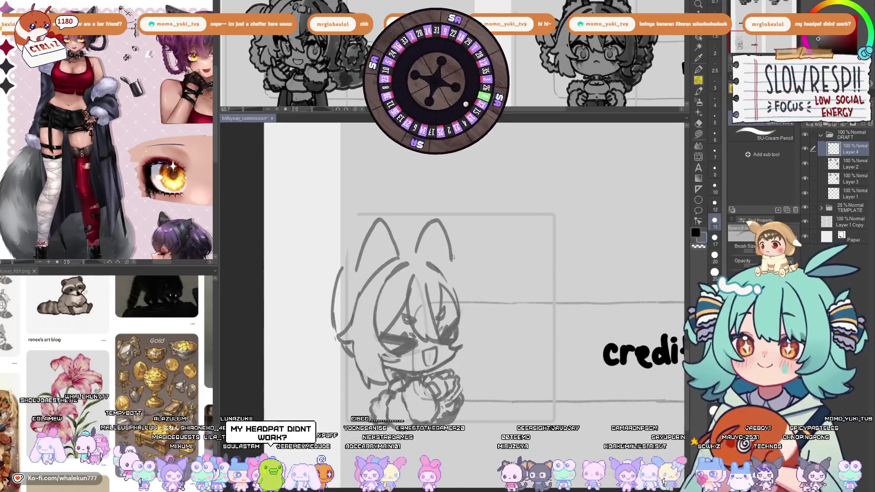
pyautogui.press('h')
pyautogui.hotkey('ctrl', 'z')
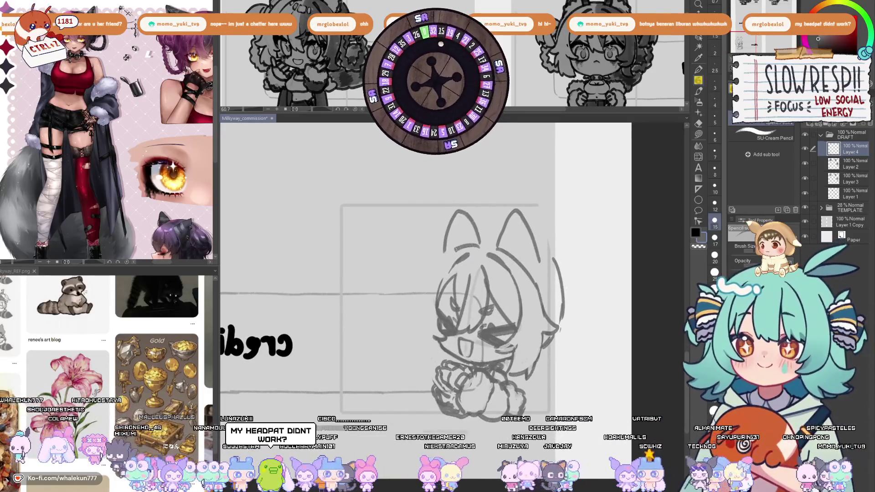
pyautogui.moveTo(474, 252); pyautogui.dragTo(432, 275)
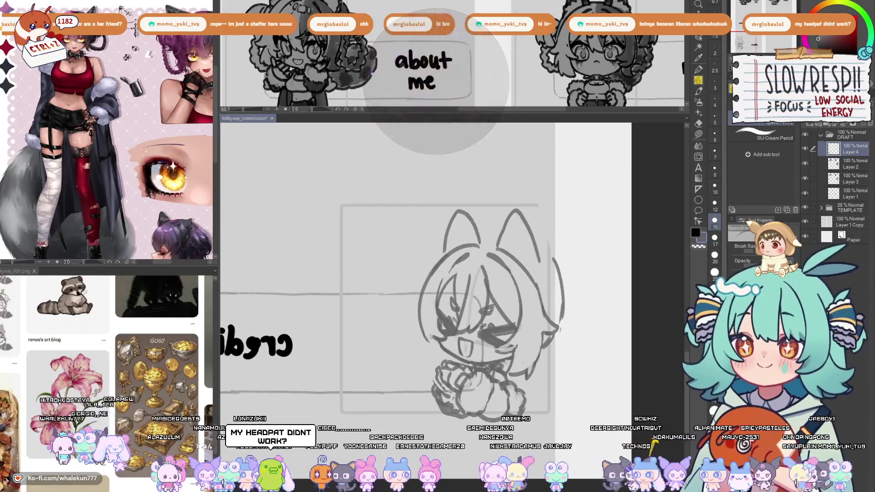
pyautogui.press('h')
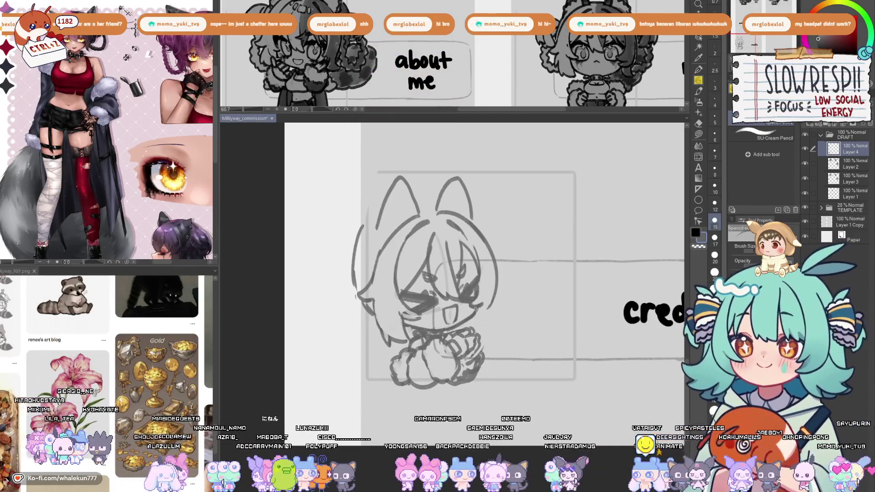
pyautogui.hotkey('ctrl', 'z')
pyautogui.hotkey('ctrl', 'z')
pyautogui.hotkey('ctrl', 'z')
pyautogui.hotkey('ctrl', 'z')
pyautogui.hotkey('ctrl', 'z')
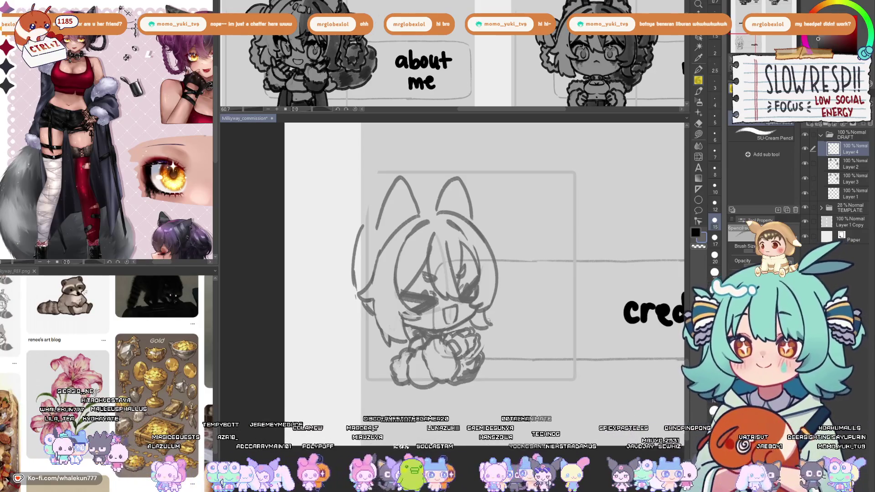
pyautogui.hotkey('ctrl', 'z')
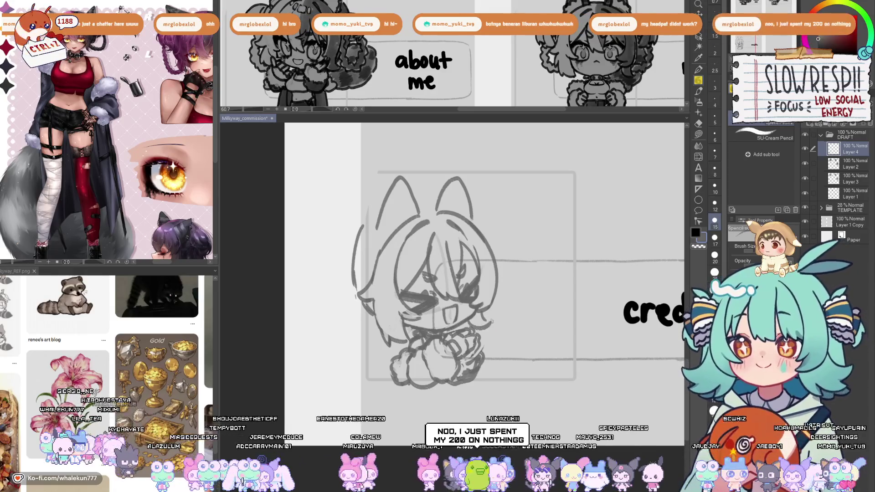
# Draw a small cheek stroke and save the commission file.
pyautogui.hotkey('ctrl', 'z')
pyautogui.hotkey('ctrl', 'z')
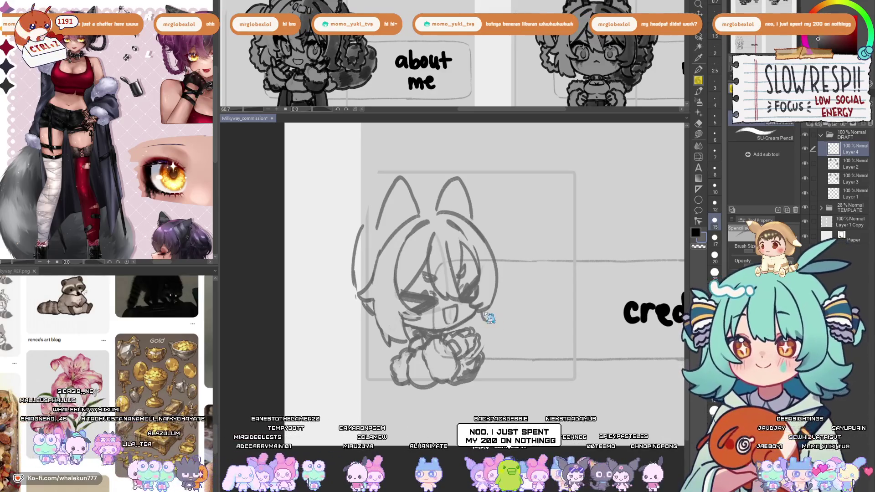
pyautogui.moveTo(489, 319); pyautogui.dragTo(469, 331)
pyautogui.hotkey('ctrl', 'z')
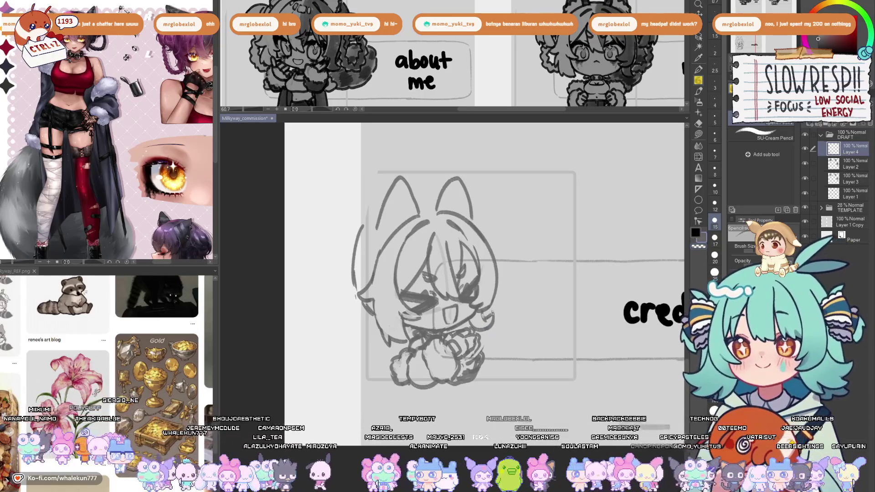
pyautogui.hotkey('ctrl', 'z')
pyautogui.hotkey('ctrl', 'z')
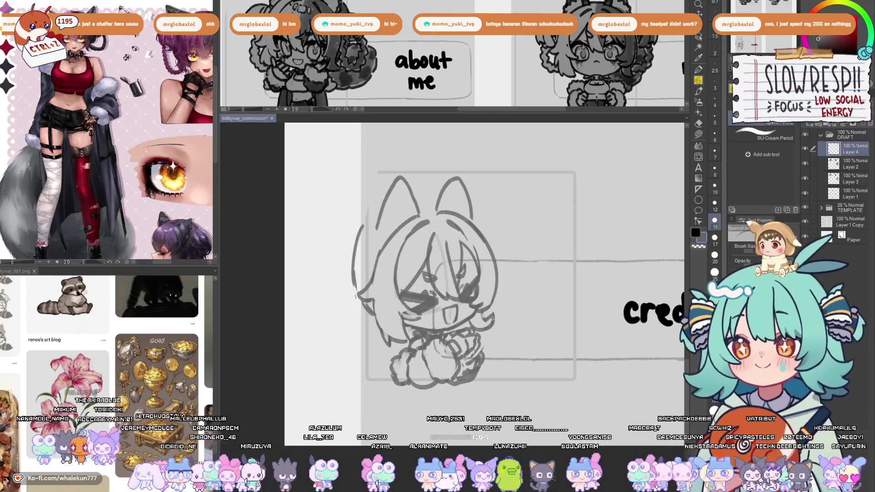
pyautogui.moveTo(491, 318); pyautogui.dragTo(483, 314)
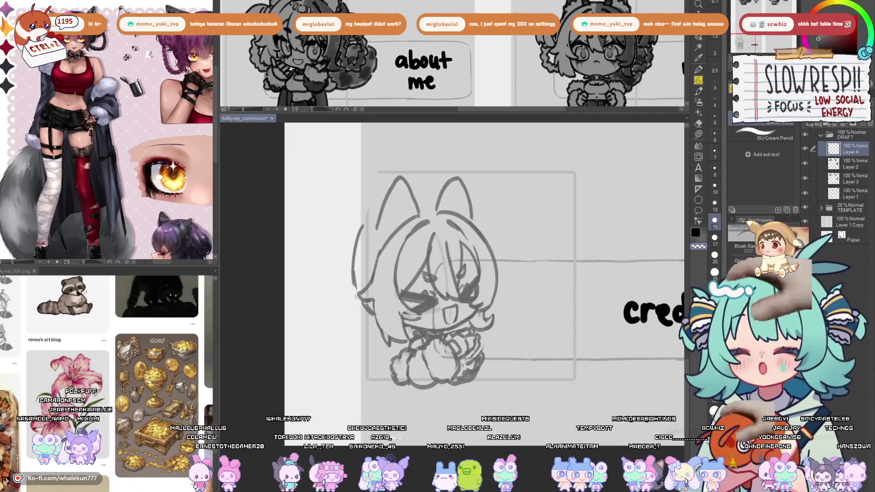
pyautogui.moveTo(492, 295); pyautogui.dragTo(487, 322)
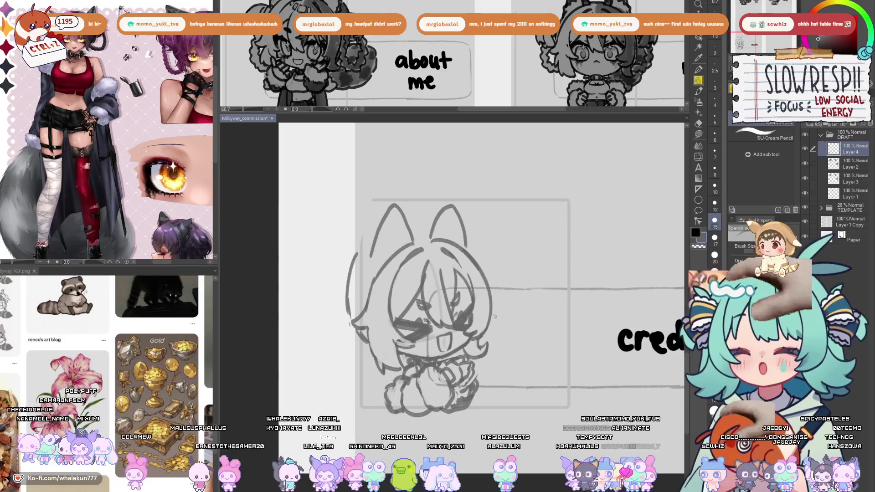
pyautogui.moveTo(509, 294); pyautogui.dragTo(497, 316)
pyautogui.hotkey('ctrl', 's')
pyautogui.press('h')
pyautogui.press('h')
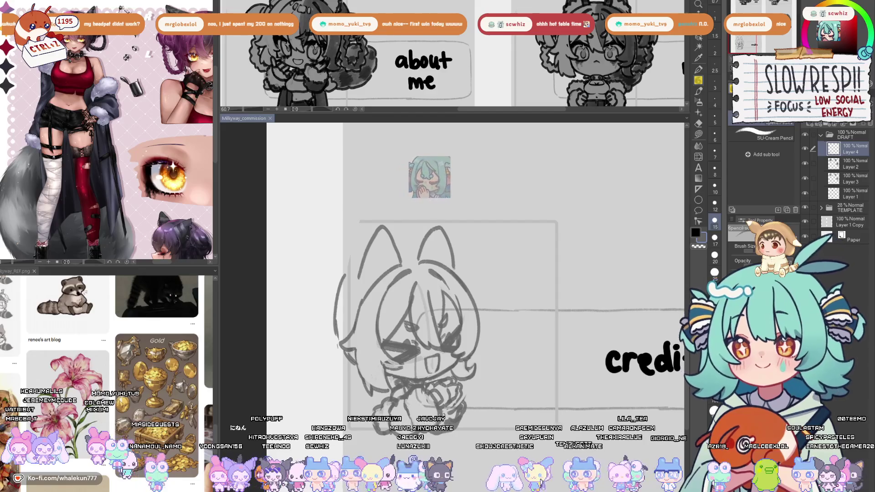
# Add inner lines to both cat ears and save the commission file.
pyautogui.scroll(-3, 488, 195)
pyautogui.moveTo(369, 224)
pyautogui.mouseDown()
pyautogui.moveTo(381, 194)
pyautogui.moveTo(401, 218)
pyautogui.mouseUp()
pyautogui.moveTo(433, 182)
pyautogui.mouseDown()
pyautogui.moveTo(428, 205)
pyautogui.moveTo(441, 185)
pyautogui.moveTo(455, 219)
pyautogui.mouseUp()
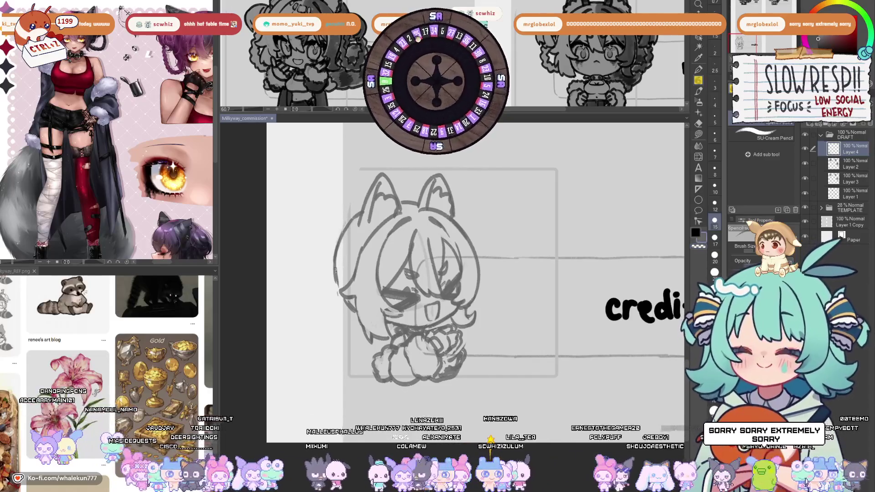
pyautogui.hotkey('ctrl', 's')
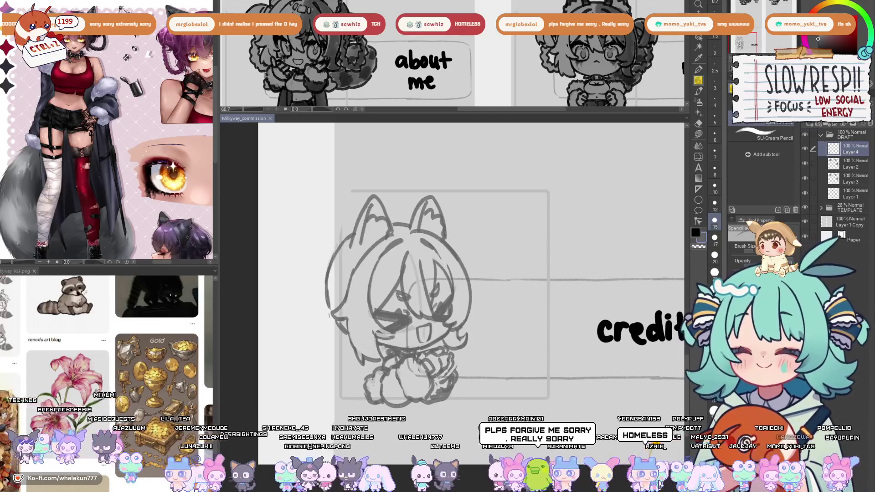
pyautogui.hscroll(3, 627, 143)
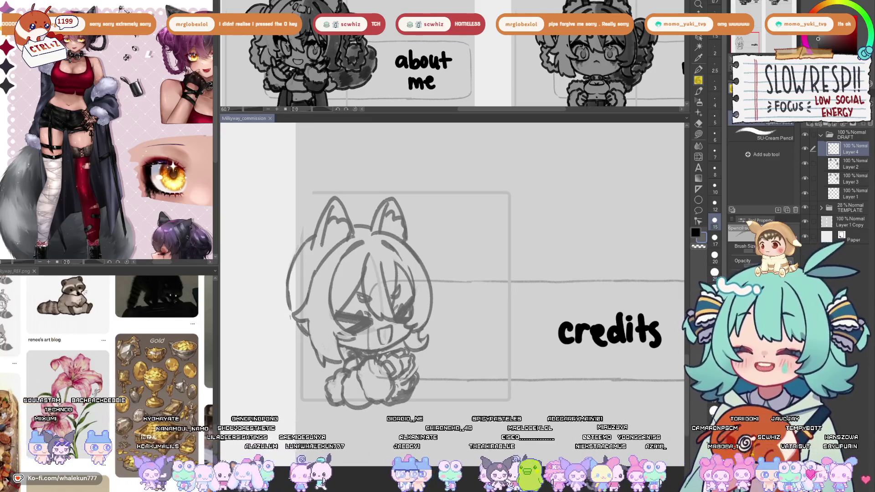
pyautogui.moveTo(454, 309)
pyautogui.mouseDown()
pyautogui.moveTo(469, 297)
pyautogui.moveTo(463, 258)
pyautogui.moveTo(472, 291)
pyautogui.mouseUp()
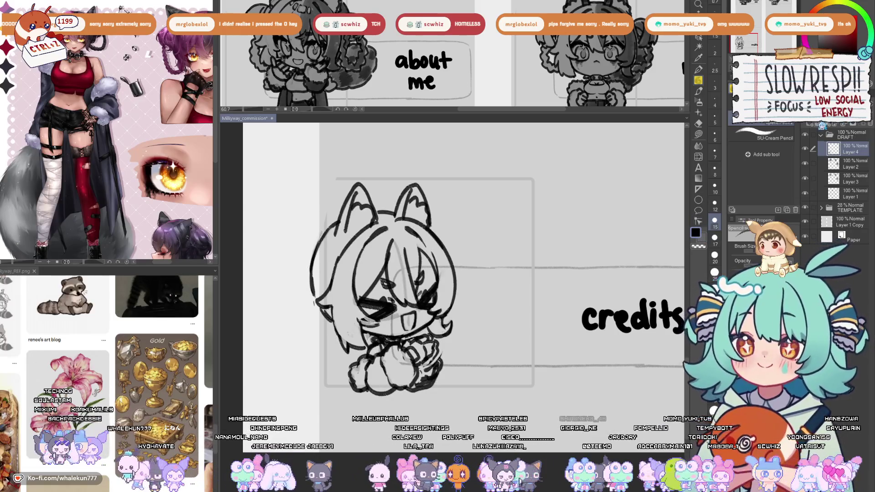
# Save the commission file and mirror the view to check the chibi.
pyautogui.moveTo(511, 286); pyautogui.dragTo(521, 263)
pyautogui.hotkey('ctrl', 's')
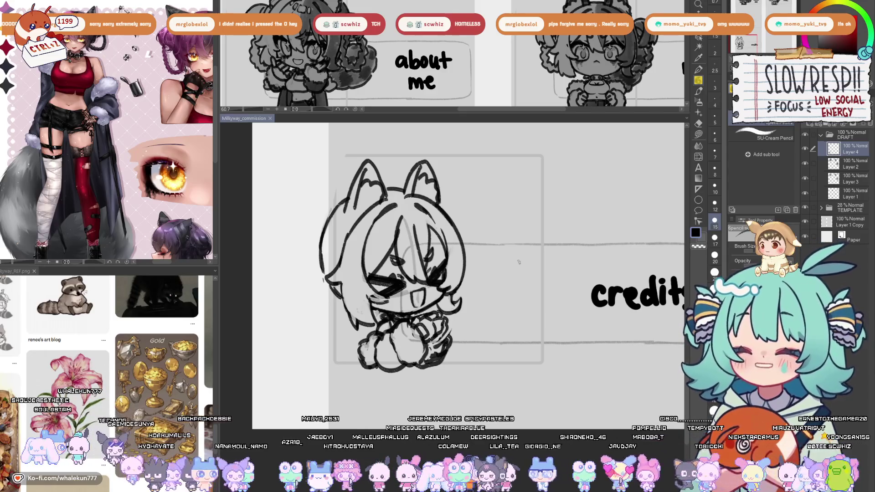
pyautogui.moveTo(519, 262); pyautogui.dragTo(539, 288)
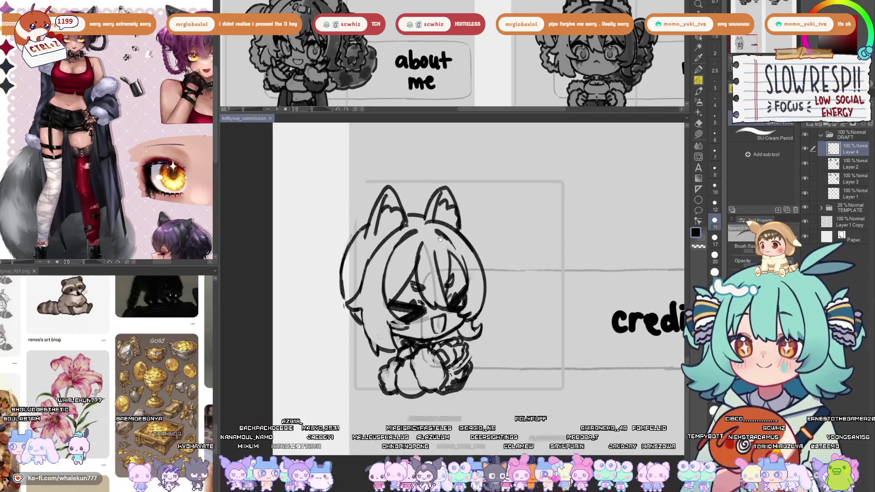
pyautogui.press('h')
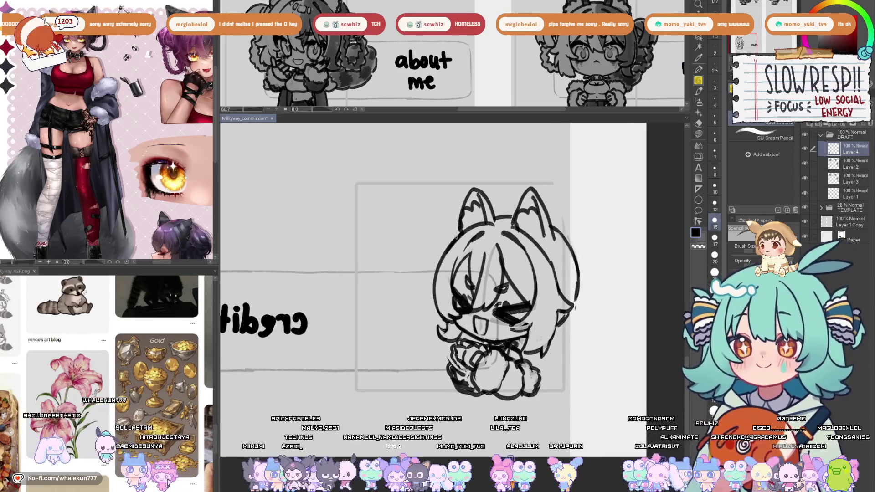
pyautogui.press('h')
# Recentre on the chibi and draw a curved hair stroke left of its head.
pyautogui.moveTo(394, 314)
pyautogui.mouseDown()
pyautogui.moveTo(458, 299)
pyautogui.moveTo(459, 307)
pyautogui.mouseUp()
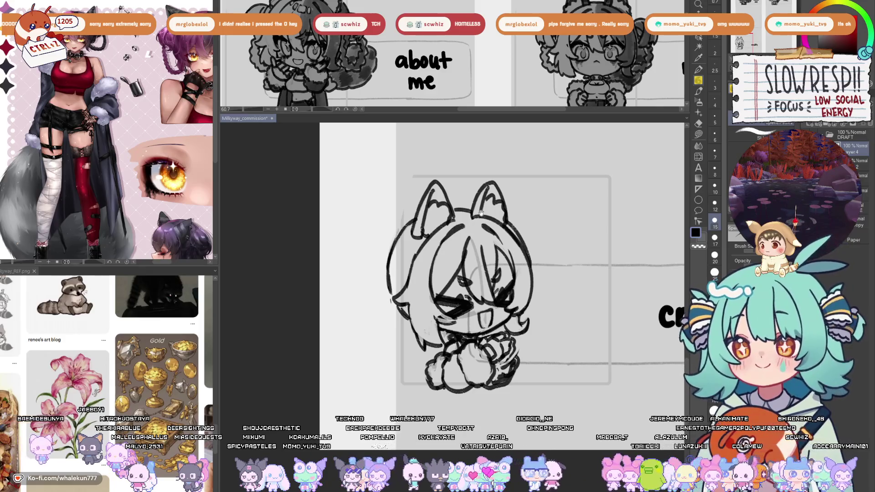
pyautogui.moveTo(481, 213); pyautogui.dragTo(466, 220)
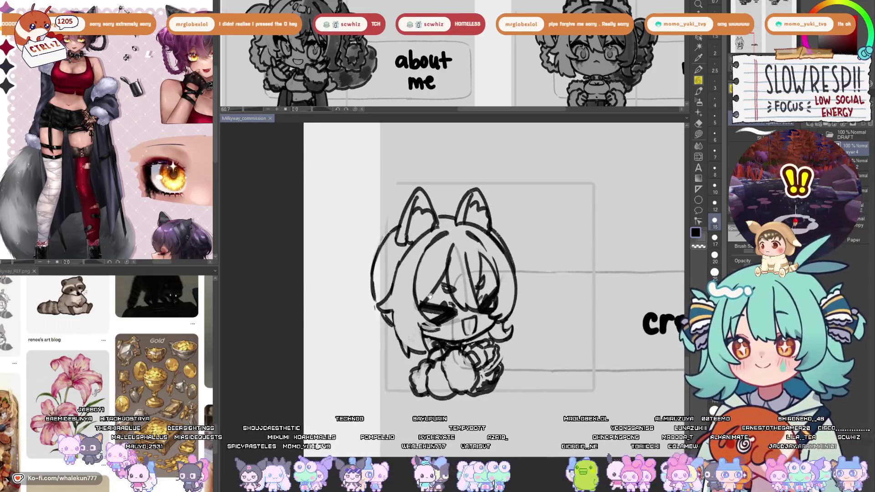
pyautogui.moveTo(428, 296); pyautogui.dragTo(417, 256)
pyautogui.moveTo(363, 248); pyautogui.dragTo(337, 312)
# Draw the left hair bun's outer arc and inner curve, retrying with undo.
pyautogui.hotkey('ctrl', 'z')
pyautogui.hotkey('ctrl', 'z')
pyautogui.moveTo(361, 251); pyautogui.dragTo(354, 319)
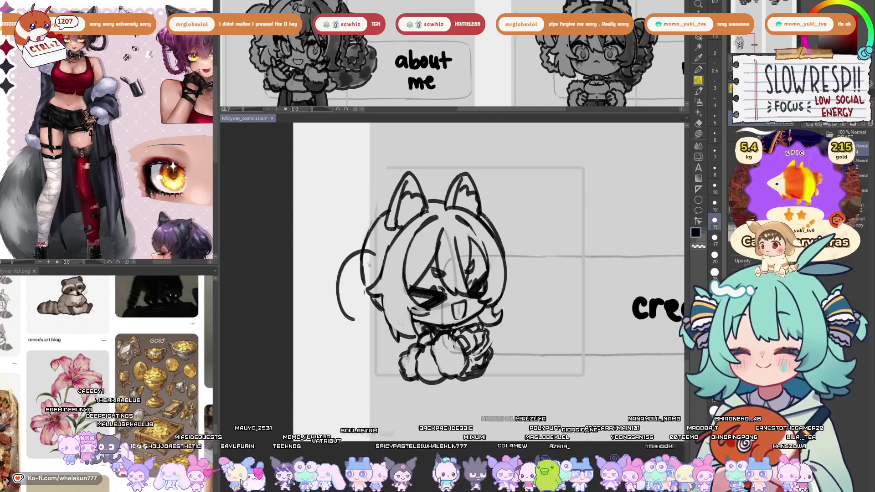
pyautogui.hotkey('ctrl', 'z')
pyautogui.hotkey('ctrl', 'z')
pyautogui.moveTo(368, 259)
pyautogui.mouseDown()
pyautogui.moveTo(376, 269)
pyautogui.moveTo(340, 299)
pyautogui.mouseUp()
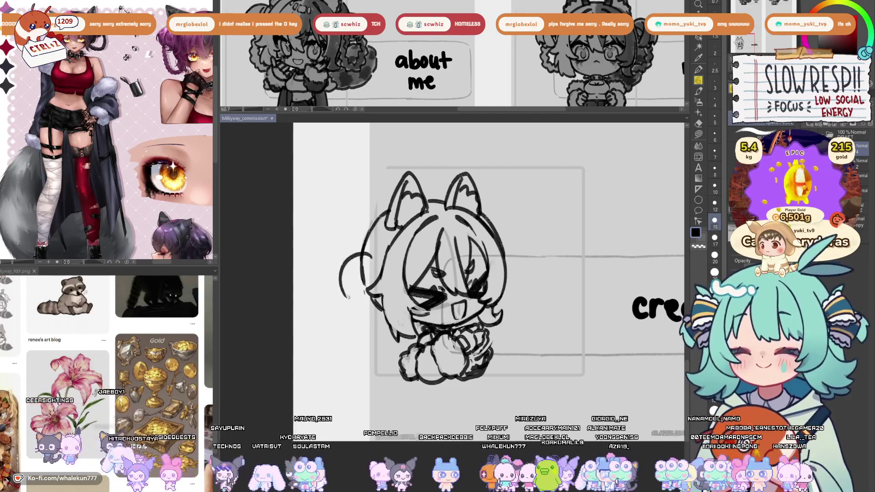
pyautogui.hotkey('ctrl', 'z')
pyautogui.moveTo(375, 263); pyautogui.dragTo(352, 307)
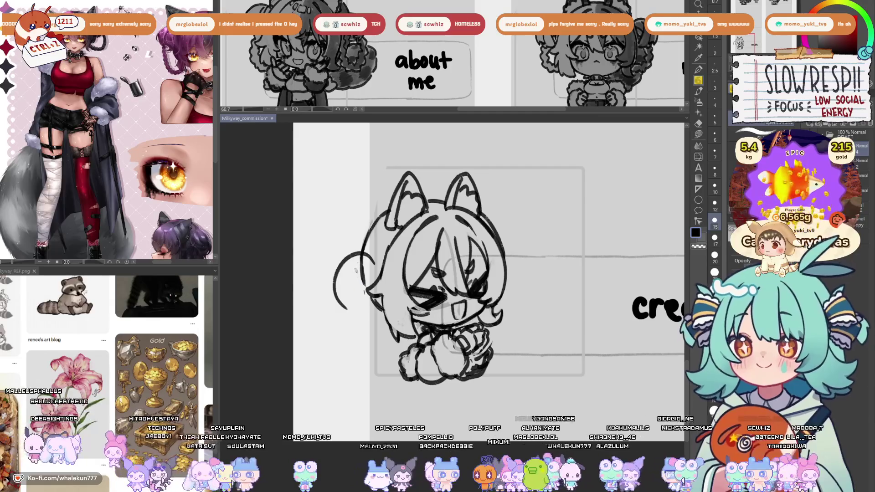
pyautogui.moveTo(363, 264); pyautogui.dragTo(349, 304)
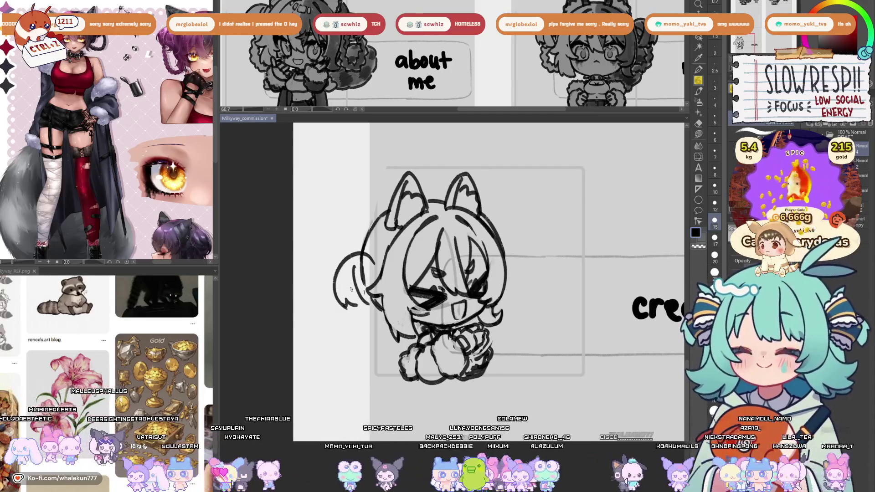
pyautogui.hotkey('ctrl', 'z')
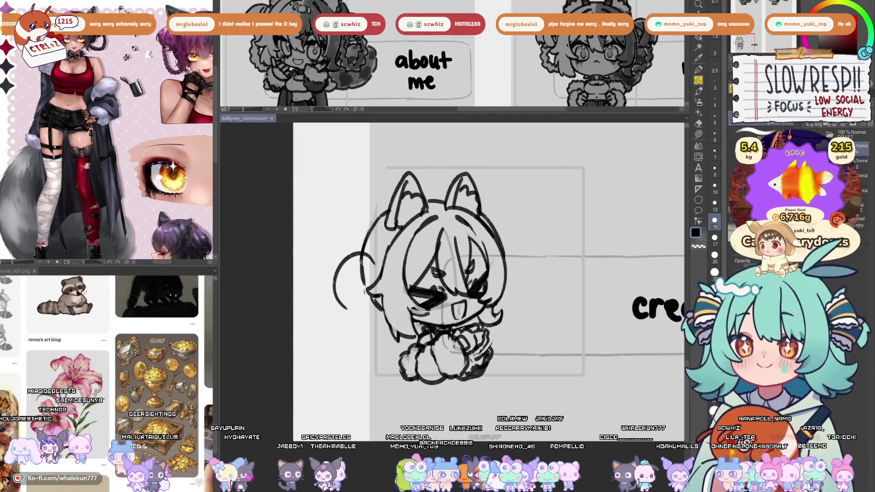
pyautogui.moveTo(363, 263)
pyautogui.mouseDown()
pyautogui.moveTo(355, 283)
pyautogui.moveTo(364, 307)
pyautogui.moveTo(357, 273)
pyautogui.mouseUp()
pyautogui.hotkey('ctrl', 'z')
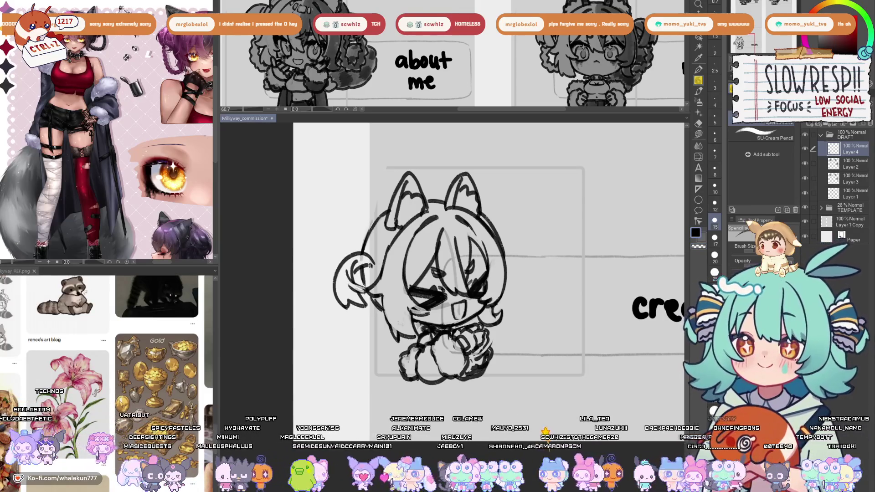
# Outline the right hair bun and retry a curl on the left bun, checking mirrored.
pyautogui.moveTo(502, 238); pyautogui.dragTo(515, 286)
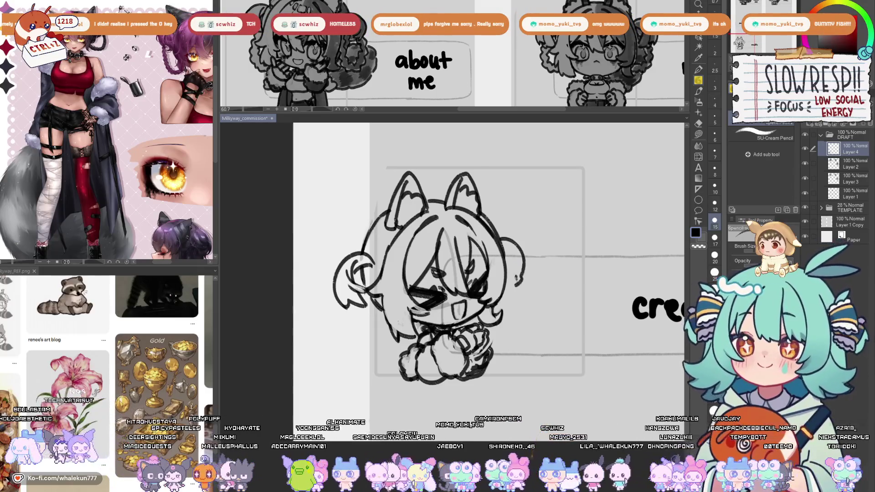
pyautogui.press('h')
pyautogui.hotkey('ctrl', 'z')
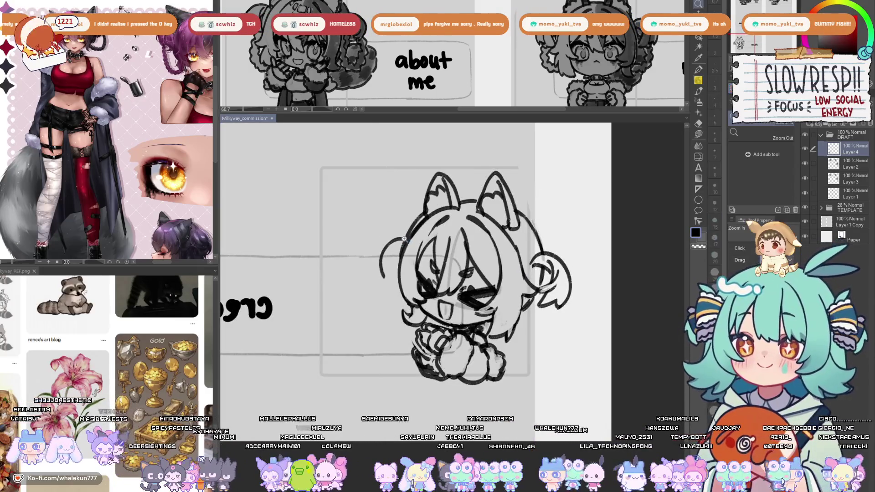
pyautogui.scroll(2, 410, 244)
pyautogui.hotkey('ctrl', 'z')
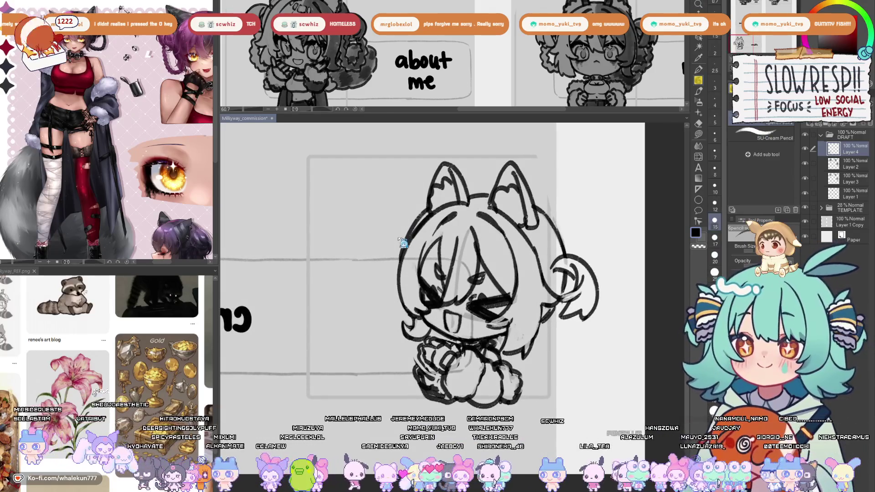
pyautogui.scroll(1, 405, 242)
pyautogui.moveTo(403, 250)
pyautogui.mouseDown()
pyautogui.moveTo(370, 262)
pyautogui.moveTo(366, 297)
pyautogui.mouseUp()
pyautogui.press('h')
pyautogui.hotkey('ctrl', 'z')
# Draw a curl and detail marks in the right bun, plus dark marks on the left bun.
pyautogui.moveTo(503, 254)
pyautogui.mouseDown()
pyautogui.moveTo(536, 282)
pyautogui.moveTo(514, 296)
pyautogui.mouseUp()
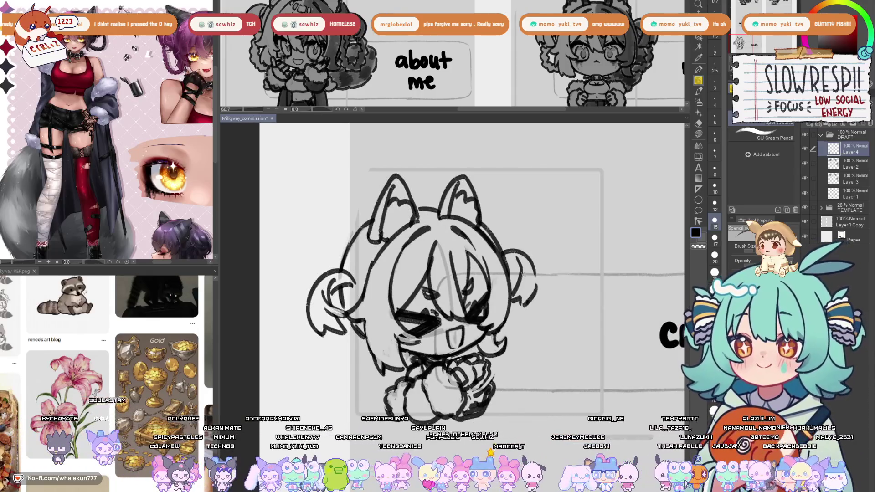
pyautogui.moveTo(526, 267); pyautogui.dragTo(517, 279)
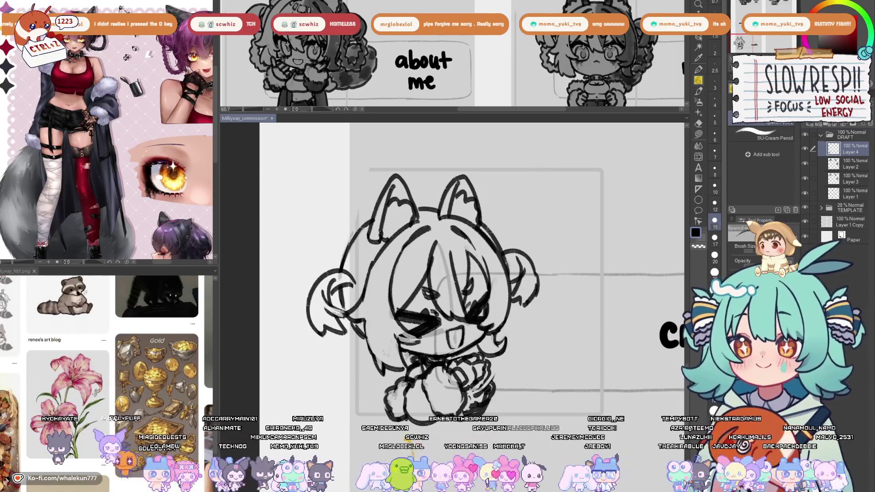
pyautogui.hotkey('ctrl', 'z')
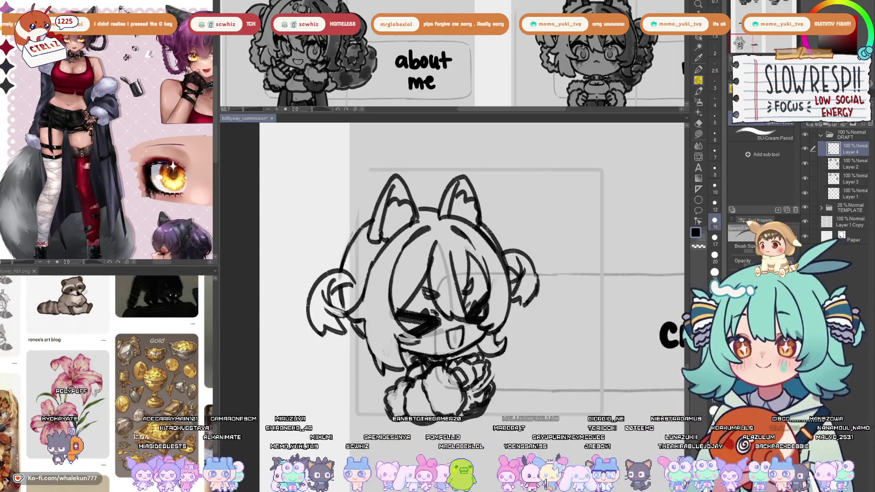
pyautogui.moveTo(538, 262); pyautogui.dragTo(532, 298)
pyautogui.hotkey('ctrl', 'z')
pyautogui.moveTo(529, 253); pyautogui.dragTo(538, 283)
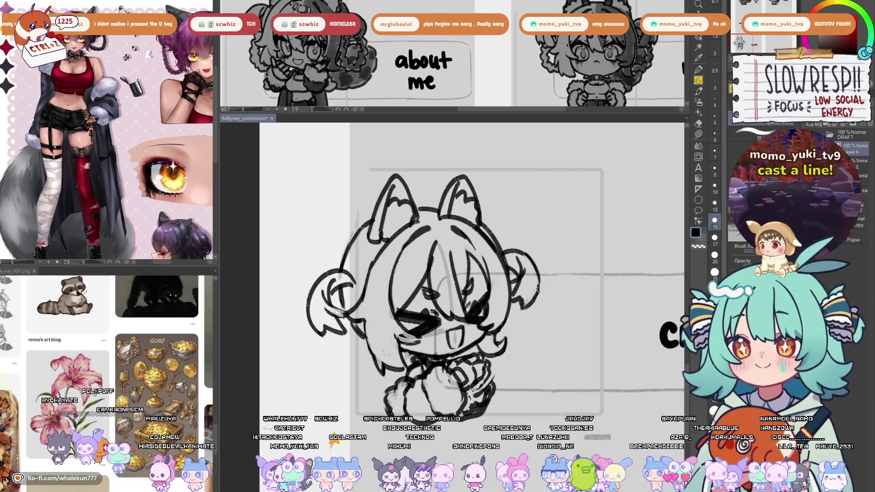
pyautogui.scroll(-1, 456, 273)
pyautogui.moveTo(345, 280)
pyautogui.mouseDown()
pyautogui.moveTo(352, 272)
pyautogui.moveTo(373, 277)
pyautogui.mouseUp()
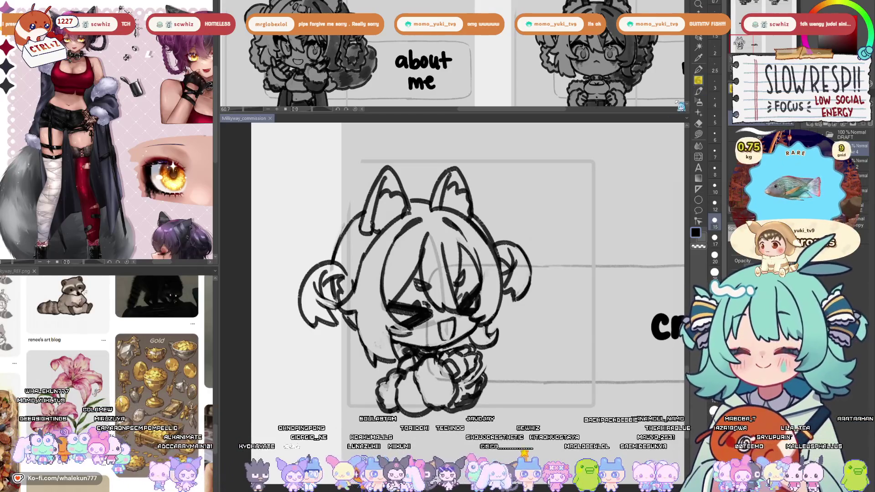
pyautogui.moveTo(477, 248); pyautogui.dragTo(464, 212)
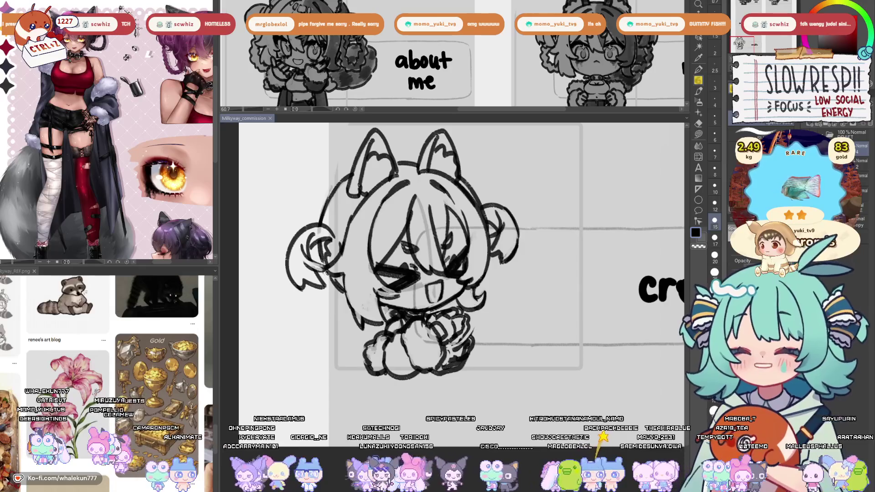
pyautogui.moveTo(325, 287); pyautogui.dragTo(335, 309)
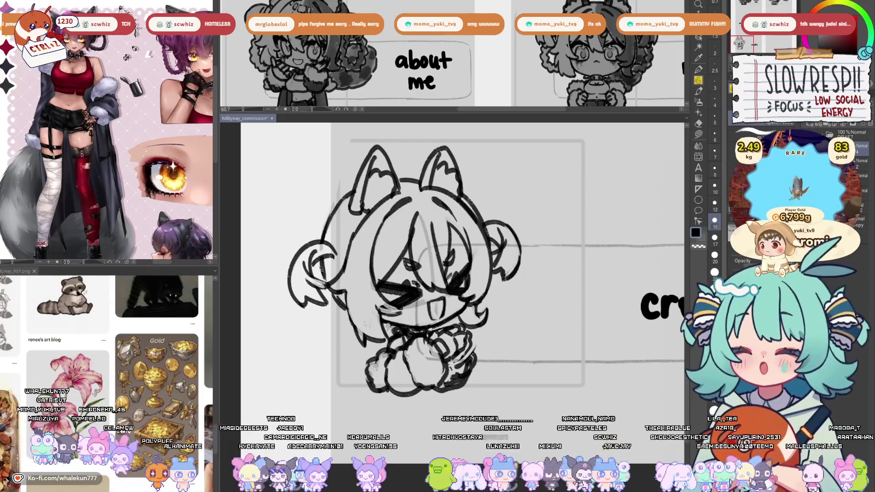
# Pan the reference to show both eyes, then draw fluffy tufts along the lower left hair.
pyautogui.moveTo(207, 253)
pyautogui.mouseDown()
pyautogui.moveTo(139, 206)
pyautogui.moveTo(204, 249)
pyautogui.mouseUp()
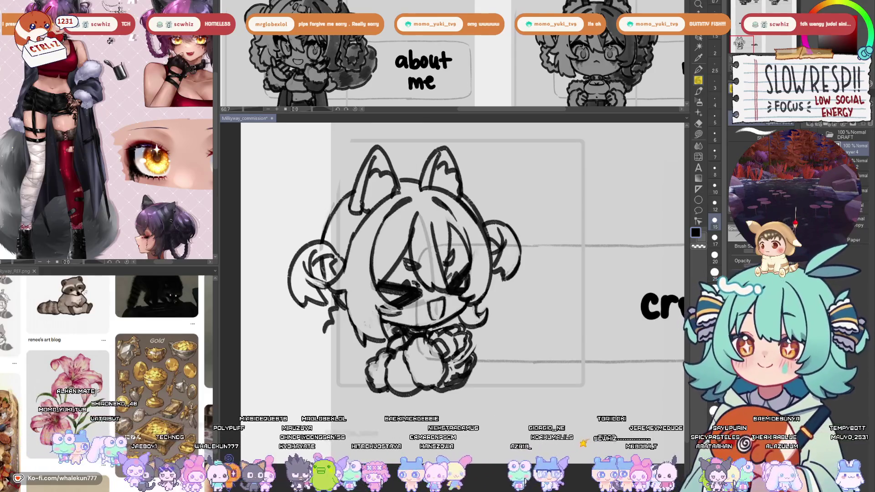
pyautogui.moveTo(314, 345)
pyautogui.mouseDown()
pyautogui.moveTo(337, 339)
pyautogui.moveTo(348, 306)
pyautogui.mouseUp()
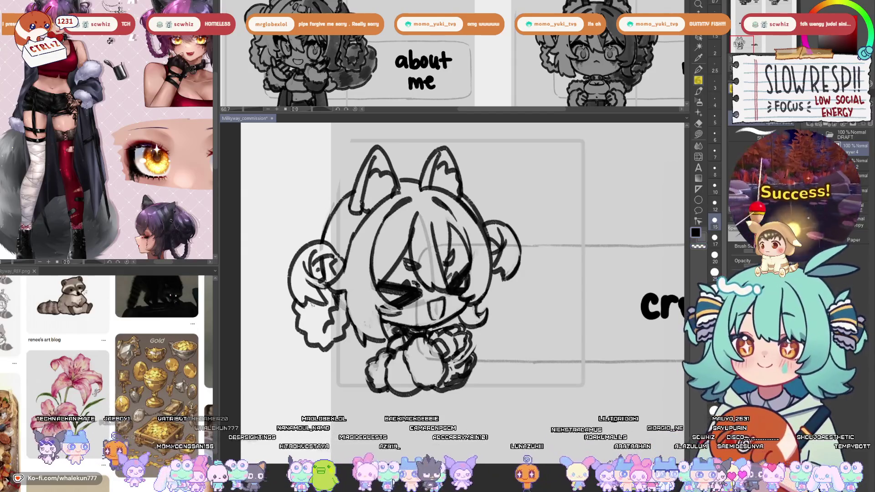
pyautogui.moveTo(494, 283)
pyautogui.mouseDown()
pyautogui.moveTo(469, 281)
pyautogui.moveTo(493, 315)
pyautogui.moveTo(464, 320)
pyautogui.moveTo(459, 306)
pyautogui.mouseUp()
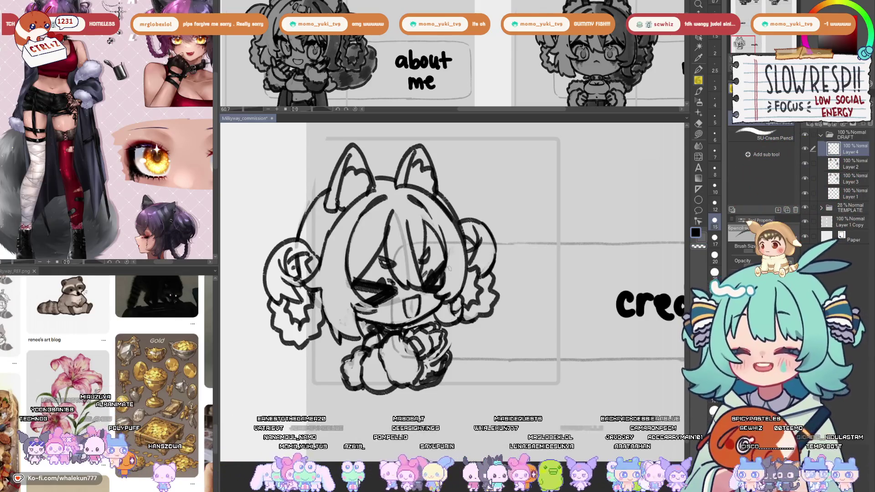
pyautogui.moveTo(449, 269)
pyautogui.mouseDown()
pyautogui.moveTo(440, 217)
pyautogui.moveTo(433, 296)
pyautogui.mouseUp()
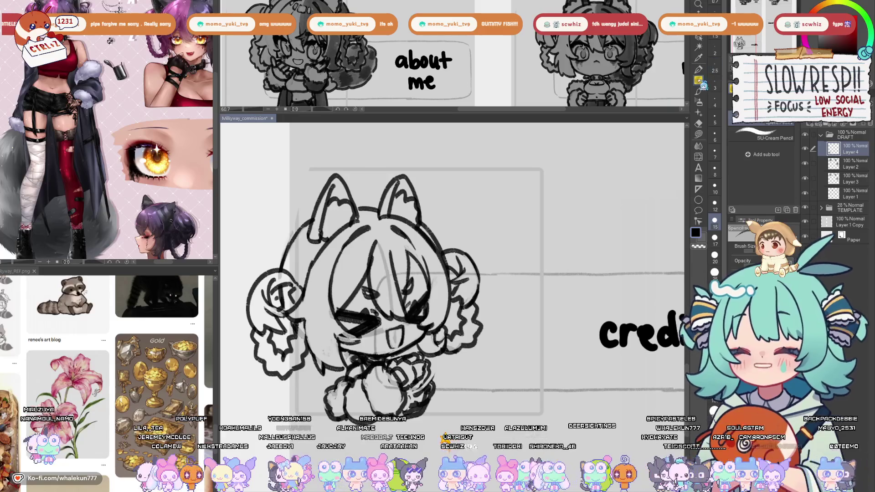
pyautogui.moveTo(510, 310); pyautogui.dragTo(521, 255)
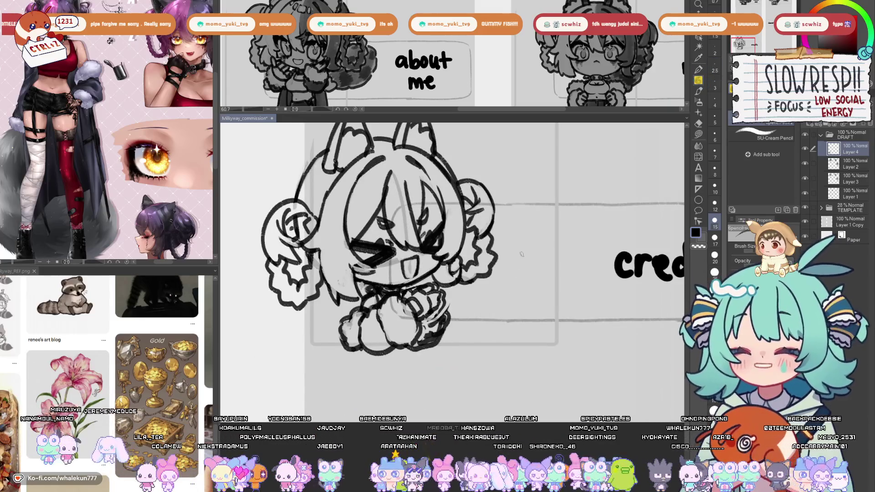
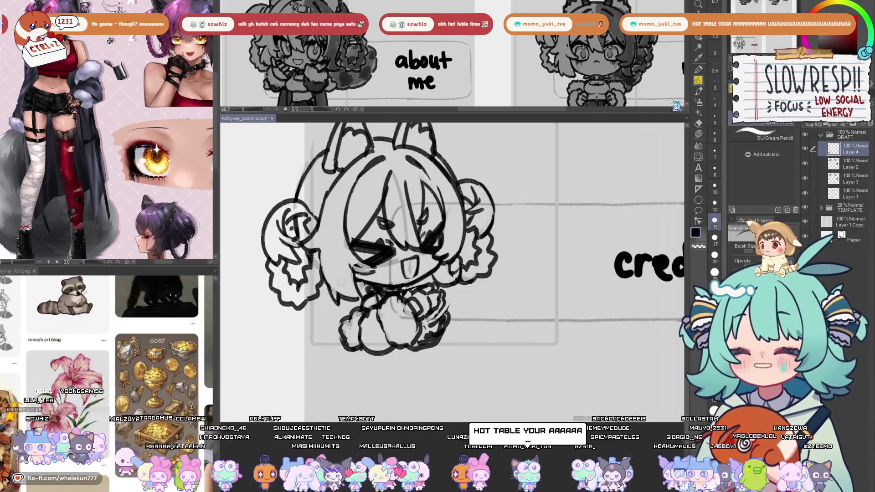
# Frame the chibi sketch and credits label, mirroring the view to check the drawing.
pyautogui.scroll(-3, 502, 270)
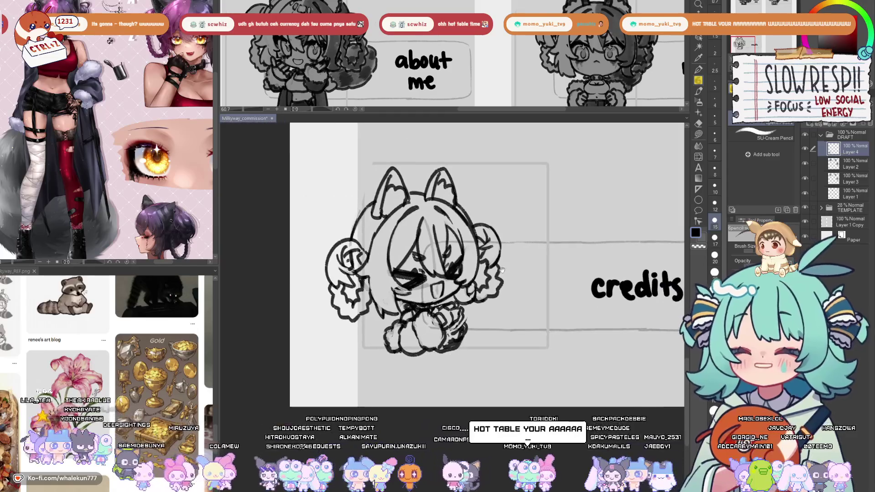
pyautogui.moveTo(502, 270); pyautogui.dragTo(459, 312)
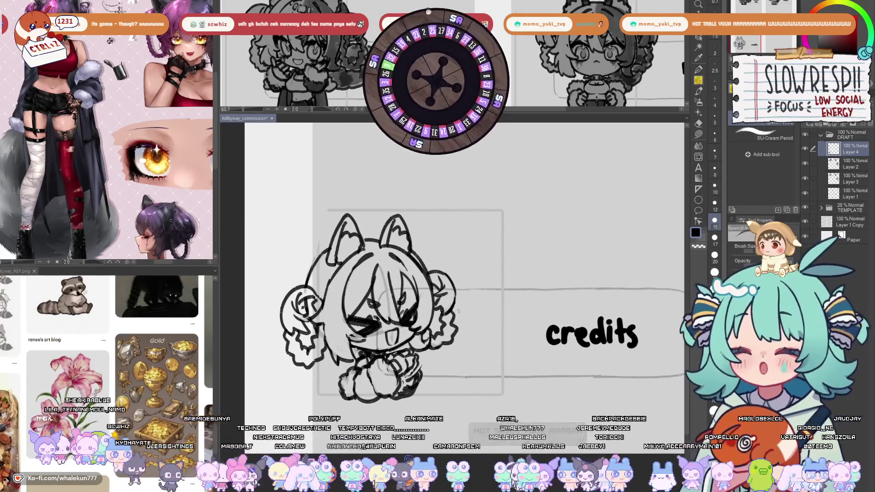
pyautogui.scroll(-1, 432, 334)
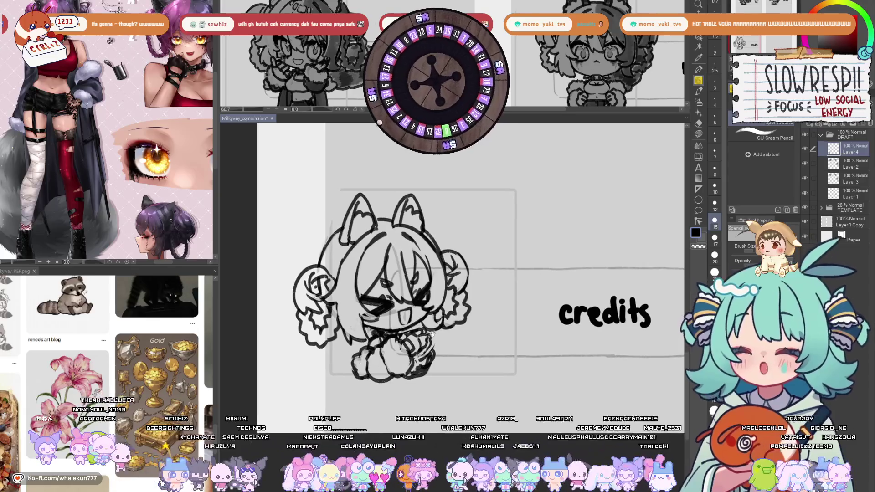
pyautogui.press('h')
pyautogui.press('h')
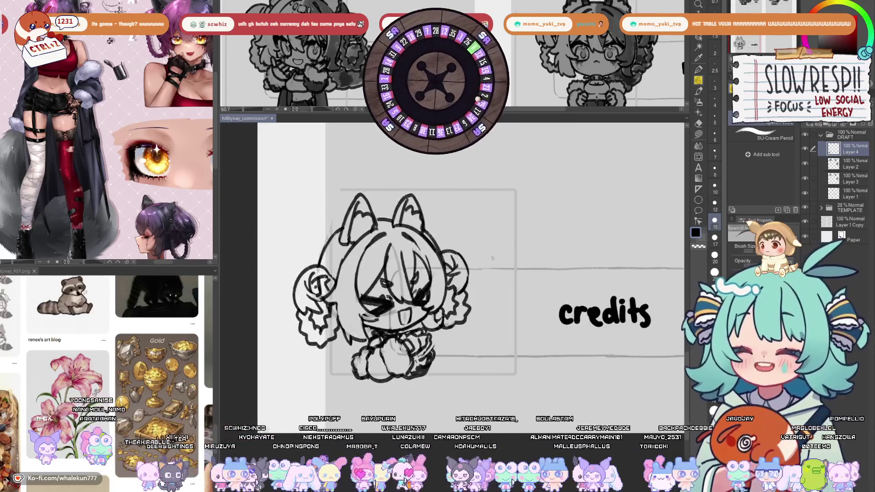
pyautogui.scroll(1, 434, 234)
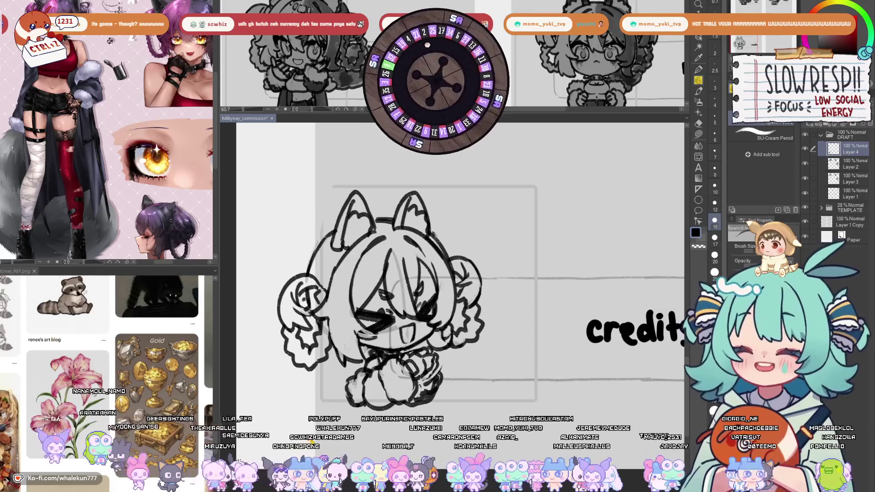
pyautogui.scroll(1, 431, 296)
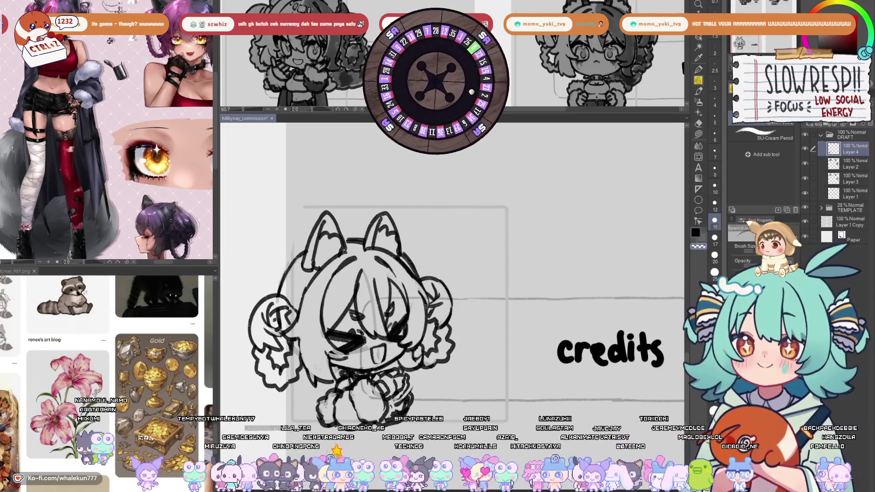
pyautogui.press('h')
pyautogui.press('h')
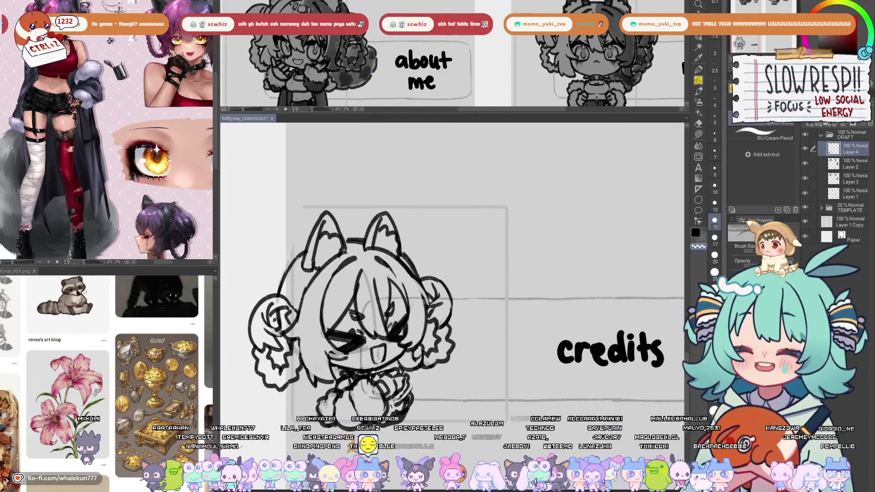
# Reposition the view over the chibi sketch and mirror it again to check proportions.
pyautogui.moveTo(415, 290); pyautogui.dragTo(434, 272)
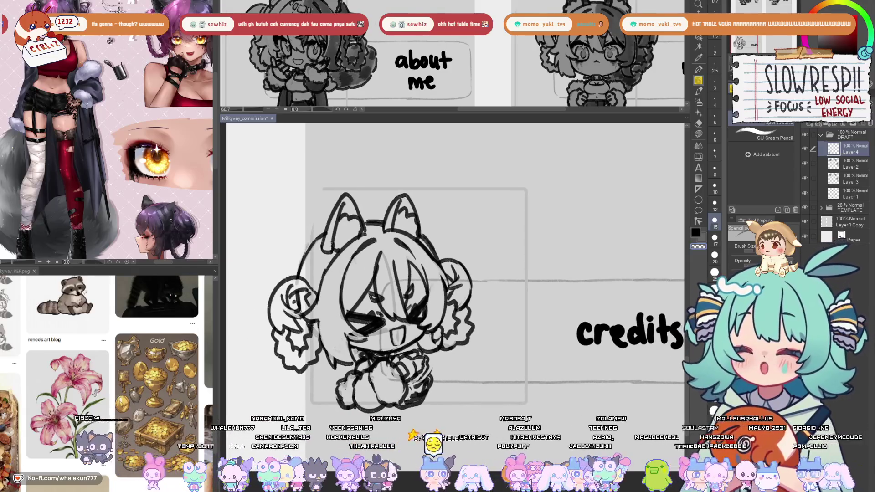
pyautogui.moveTo(358, 267); pyautogui.dragTo(365, 284)
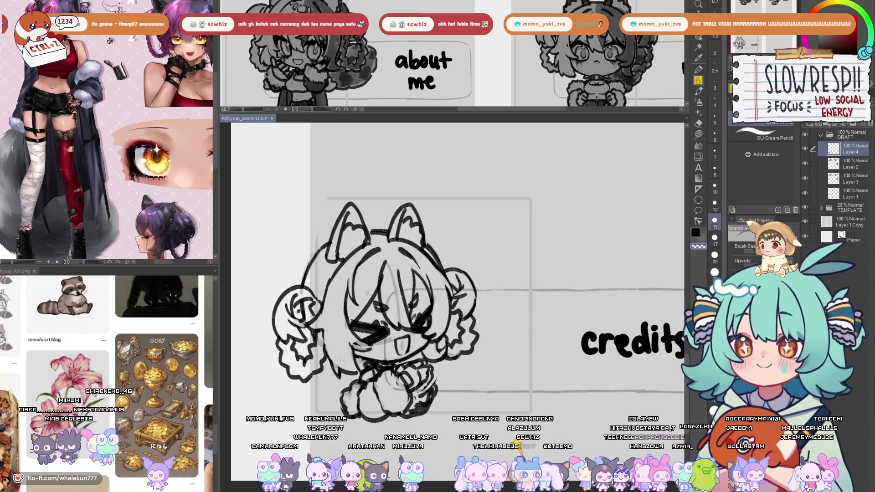
pyautogui.scroll(-5, 419, 206)
pyautogui.scroll(4, 456, 242)
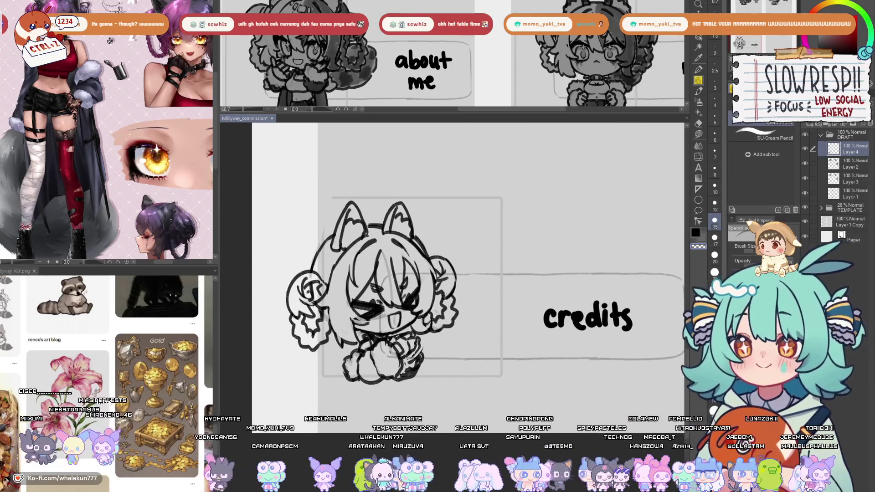
pyautogui.press('h')
pyautogui.press('h')
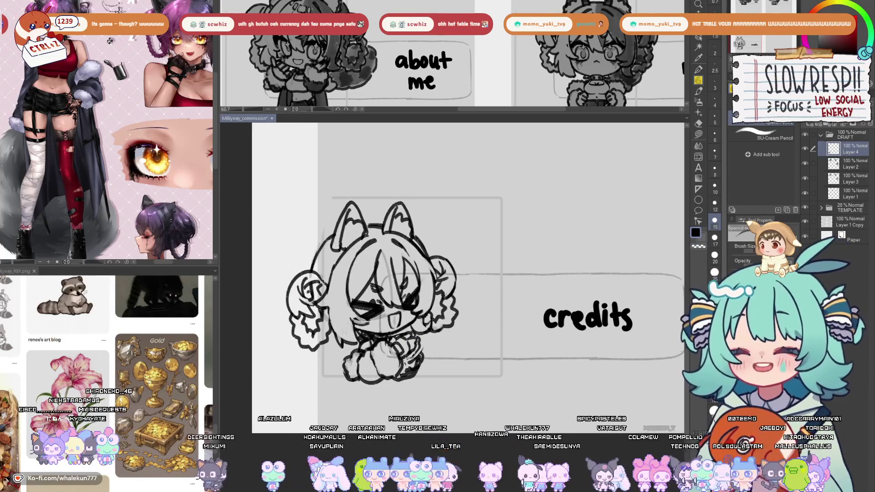
pyautogui.moveTo(452, 234); pyautogui.dragTo(422, 275)
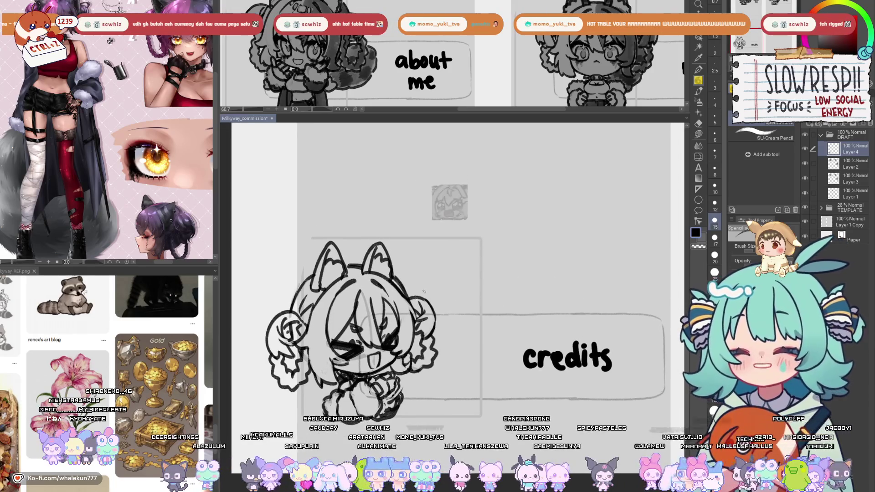
pyautogui.scroll(-1, 422, 275)
pyautogui.scroll(1, 422, 275)
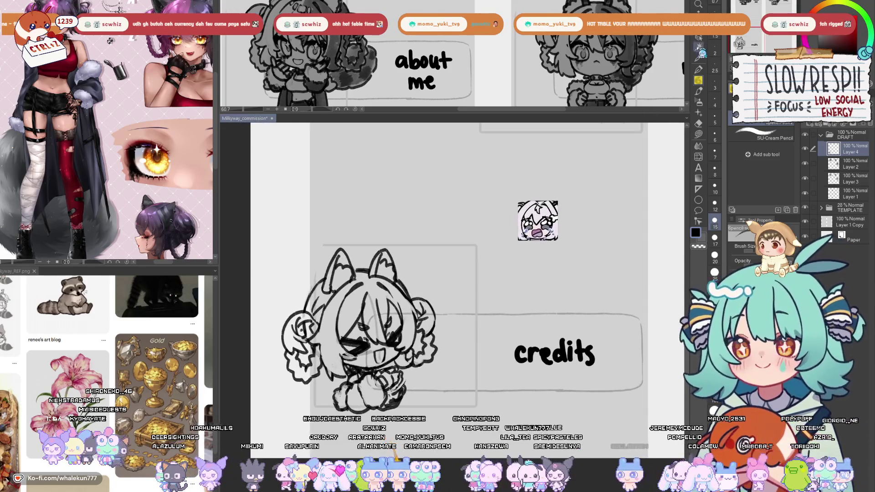
# Move the chibi sketch layer up and to the right.
pyautogui.press('k')
pyautogui.moveTo(409, 355)
pyautogui.mouseDown()
pyautogui.moveTo(414, 345)
pyautogui.moveTo(433, 346)
pyautogui.mouseUp()
pyautogui.scroll(-2, 433, 346)
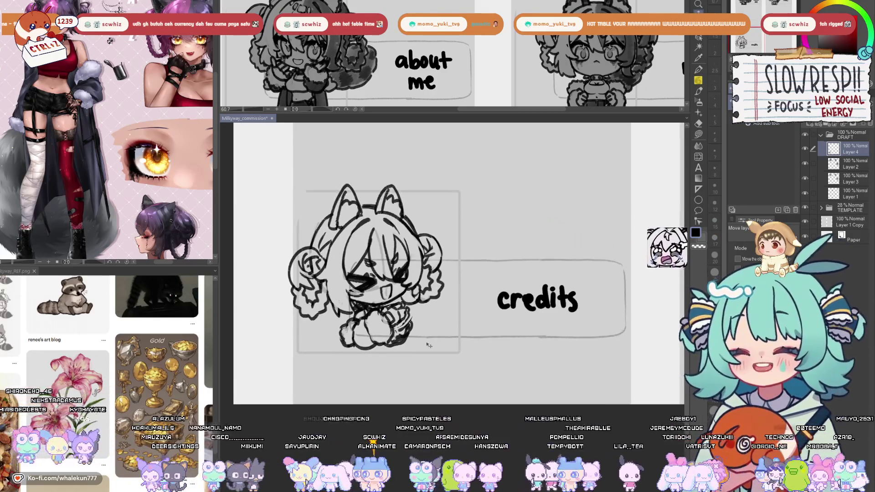
# Pencil a fluffy tuft at the sketch's lower left and save the file.
pyautogui.press('p')
pyautogui.scroll(1, 401, 308)
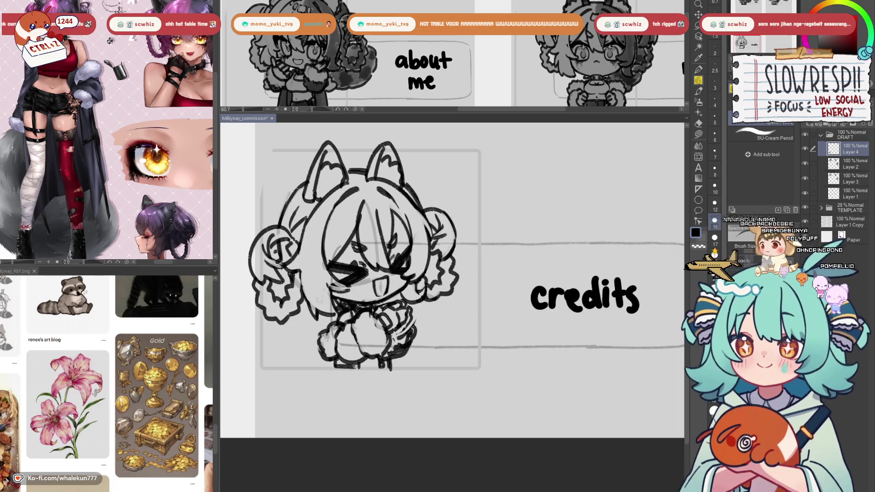
pyautogui.scroll(-3, 455, 290)
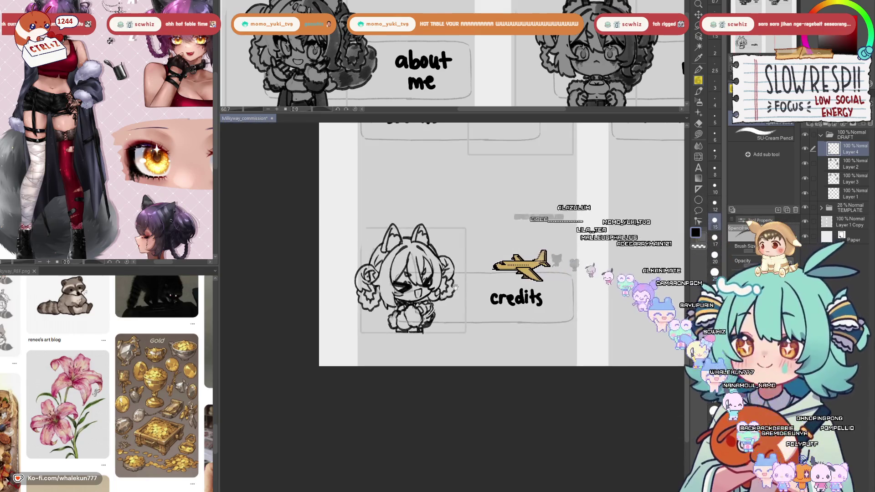
pyautogui.scroll(2, 455, 287)
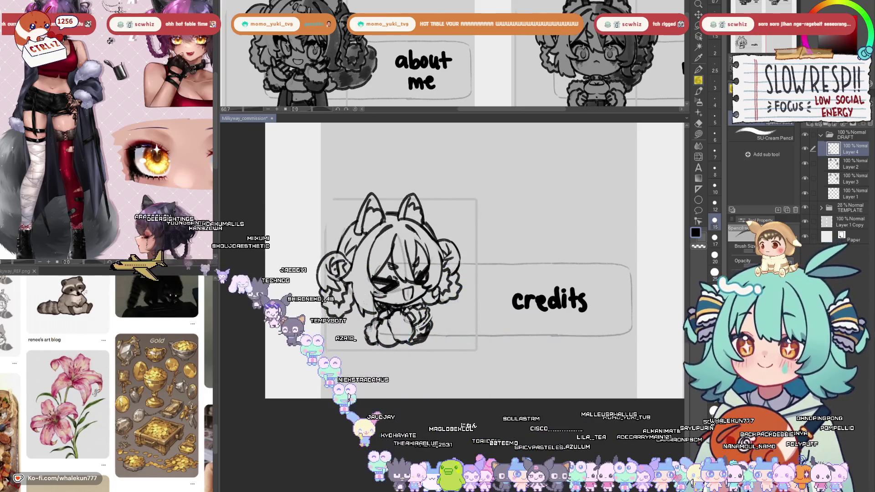
pyautogui.moveTo(325, 287); pyautogui.dragTo(351, 317)
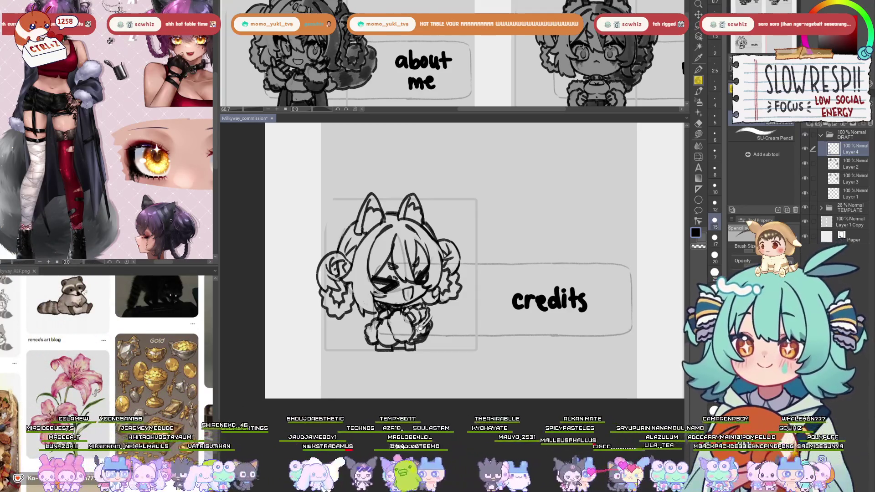
pyautogui.moveTo(420, 326); pyautogui.dragTo(408, 358)
pyautogui.hotkey('ctrl', 's')
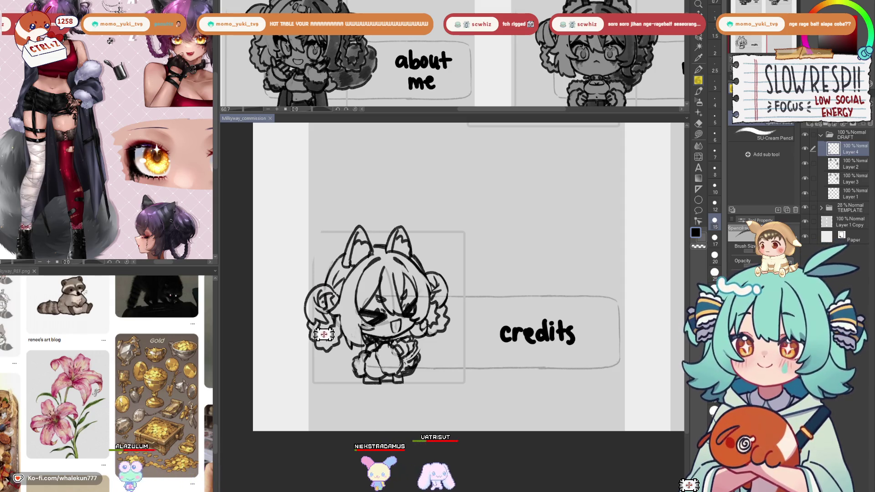
# Redraw the chibi's lower-left hair curl with wavy pencil strokes, then zoom out.
pyautogui.moveTo(324, 335); pyautogui.dragTo(319, 349)
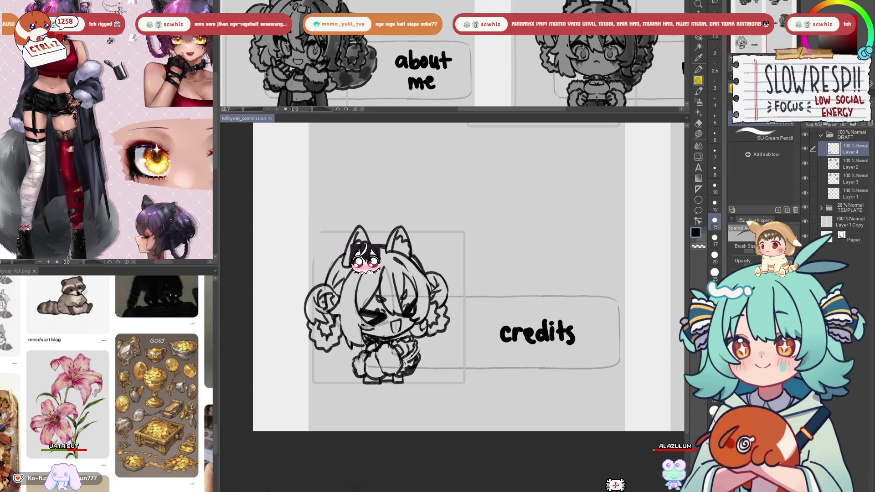
pyautogui.hotkey('ctrl', '-')
# Try the chibi sketch over the about me box, then move it back beside credits.
pyautogui.moveTo(373, 401)
pyautogui.mouseDown()
pyautogui.moveTo(387, 109)
pyautogui.moveTo(398, 103)
pyautogui.mouseUp()
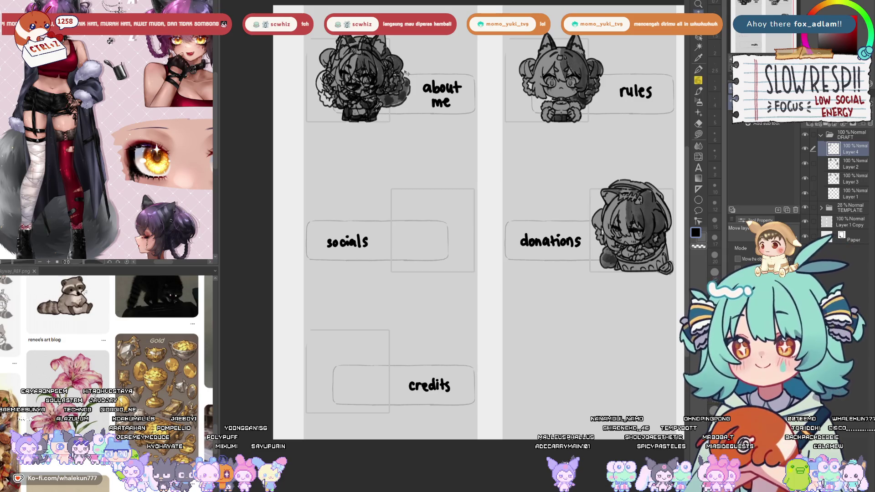
pyautogui.hotkey('ctrl', 't')
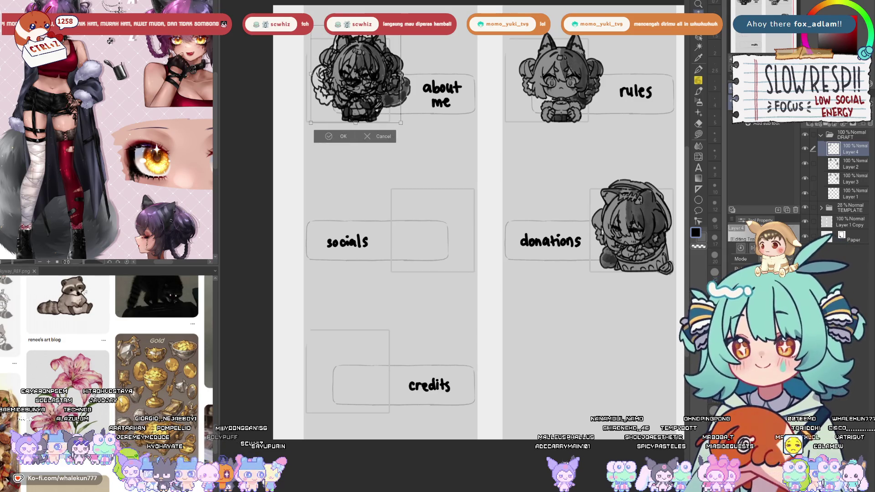
pyautogui.click(348, 137)
pyautogui.moveTo(413, 138); pyautogui.dragTo(405, 427)
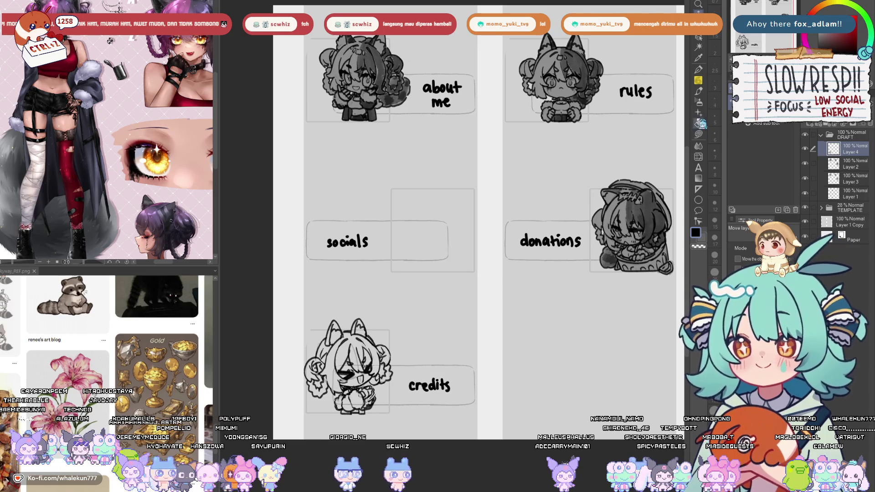
# Nudge the credits chibi left then back right, mirroring the view to check the layout.
pyautogui.scroll(3, 402, 187)
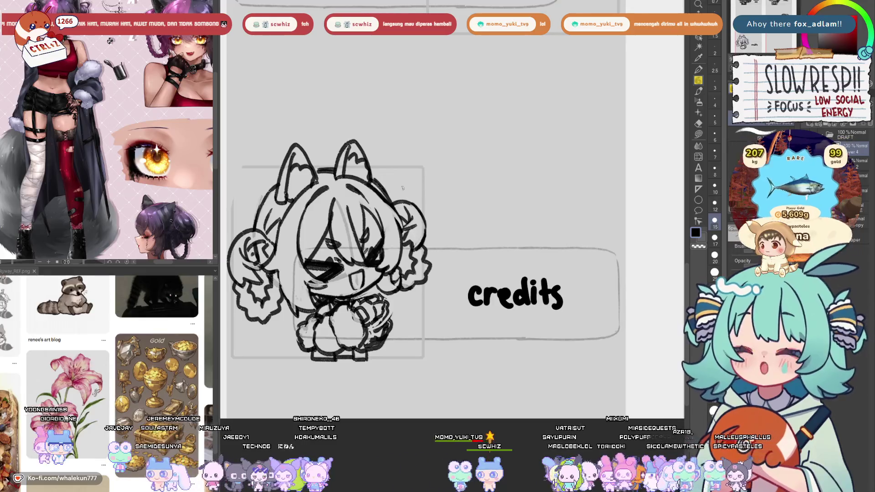
pyautogui.press('k')
pyautogui.scroll(-1, 506, 194)
pyautogui.moveTo(436, 278); pyautogui.dragTo(415, 279)
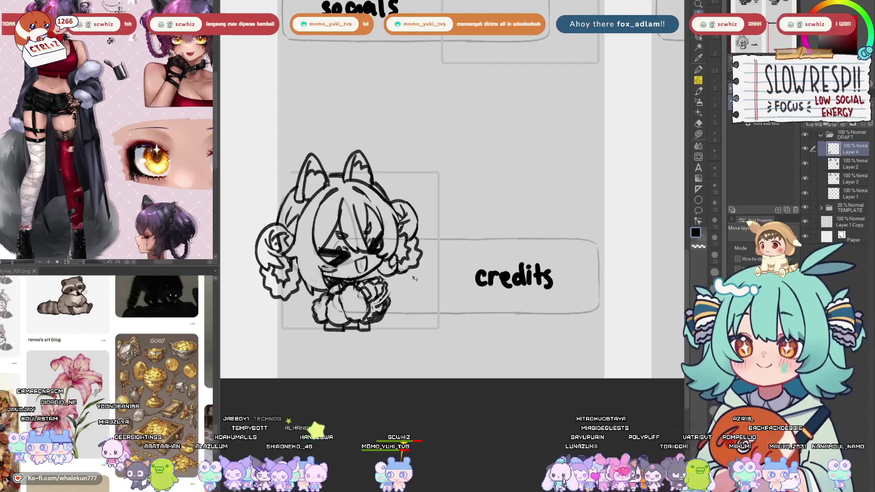
pyautogui.moveTo(425, 282); pyautogui.dragTo(451, 281)
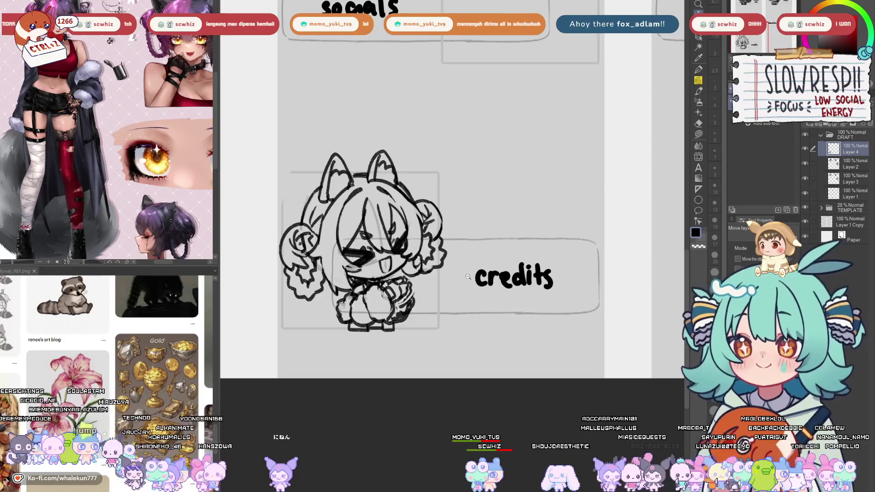
pyautogui.scroll(-5, 451, 283)
pyautogui.press('h')
pyautogui.press('h')
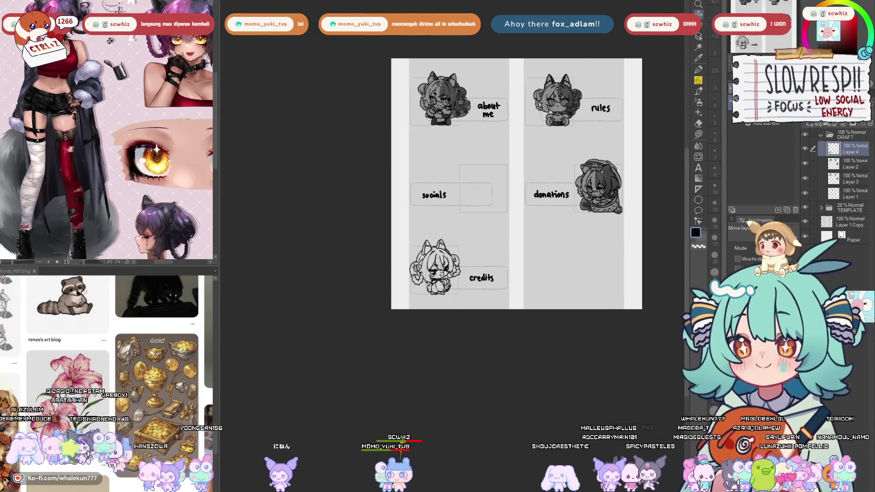
pyautogui.scroll(5, 465, 270)
# Pencil the frame's top and right edges behind the chibi, undoing stray strokes.
pyautogui.press('p')
pyautogui.moveTo(393, 184)
pyautogui.mouseDown()
pyautogui.moveTo(461, 184)
pyautogui.moveTo(468, 287)
pyautogui.mouseUp()
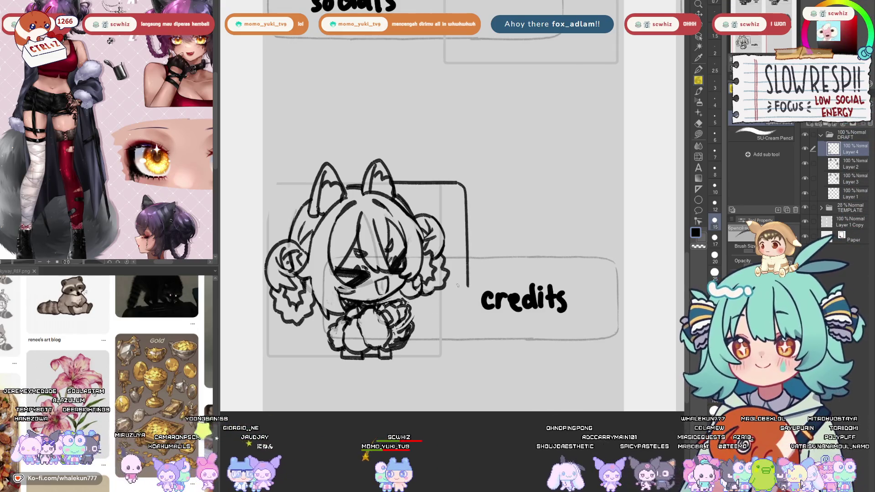
pyautogui.hotkey('ctrl', 'z')
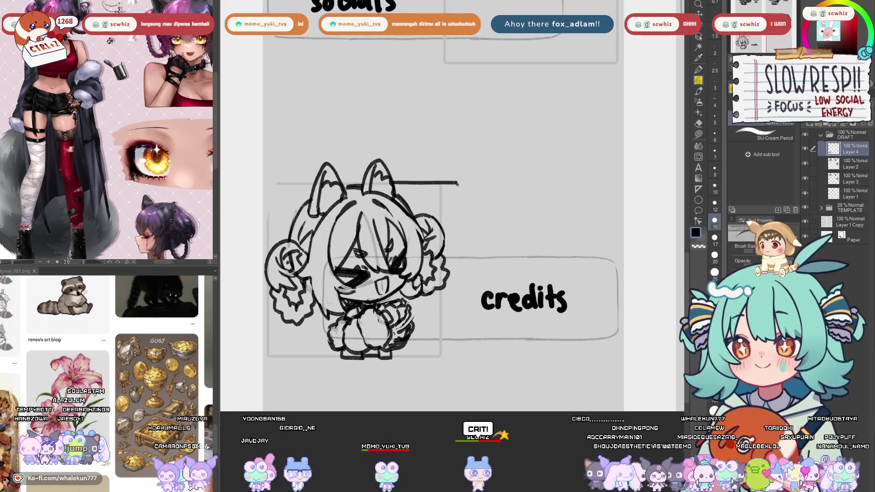
pyautogui.moveTo(464, 183); pyautogui.dragTo(468, 236)
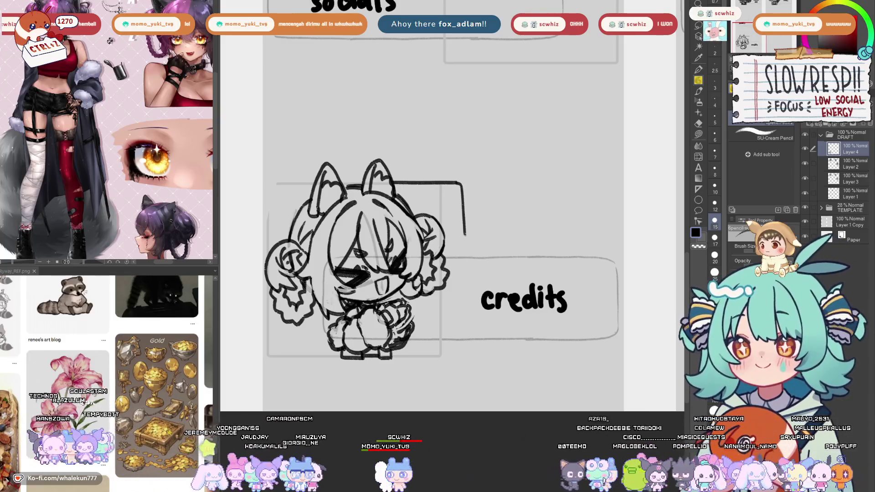
pyautogui.moveTo(467, 276); pyautogui.dragTo(468, 289)
pyautogui.hotkey('ctrl', 'z')
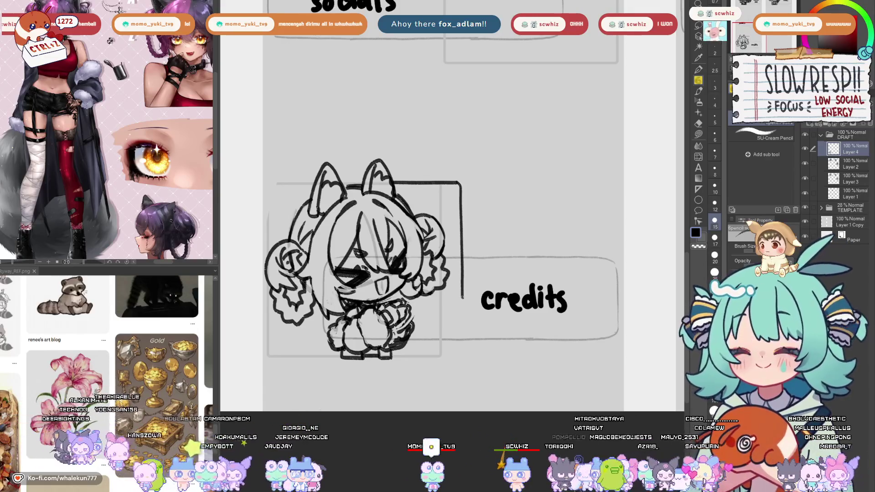
pyautogui.press('h')
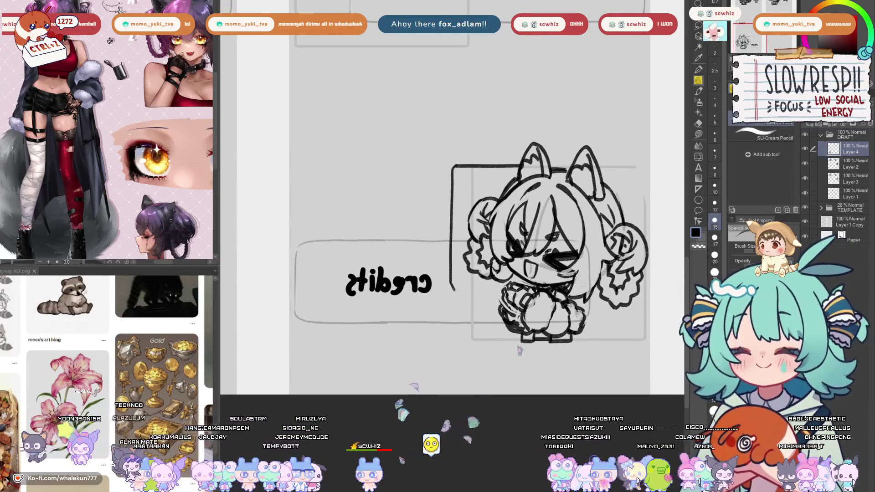
pyautogui.hotkey('ctrl', 'z')
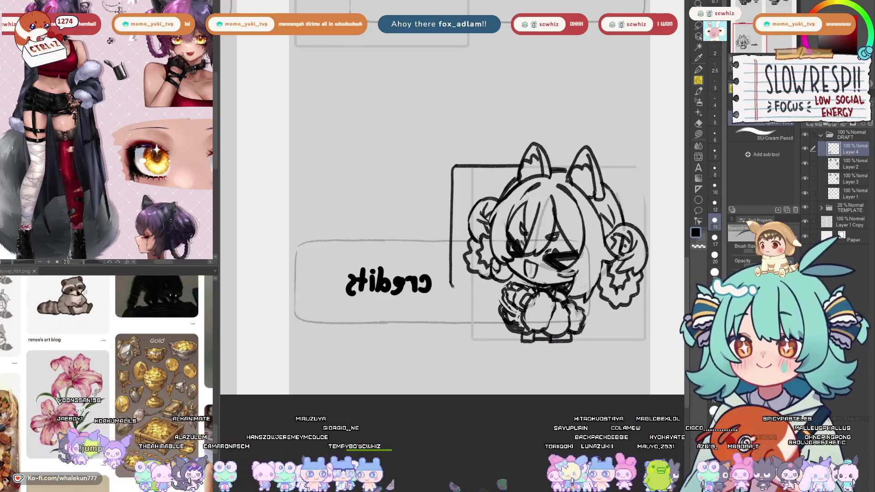
pyautogui.press('h')
# Extend the frame's side line downward with a hooked notched corner, removing a stray curl.
pyautogui.moveTo(417, 263); pyautogui.dragTo(508, 263)
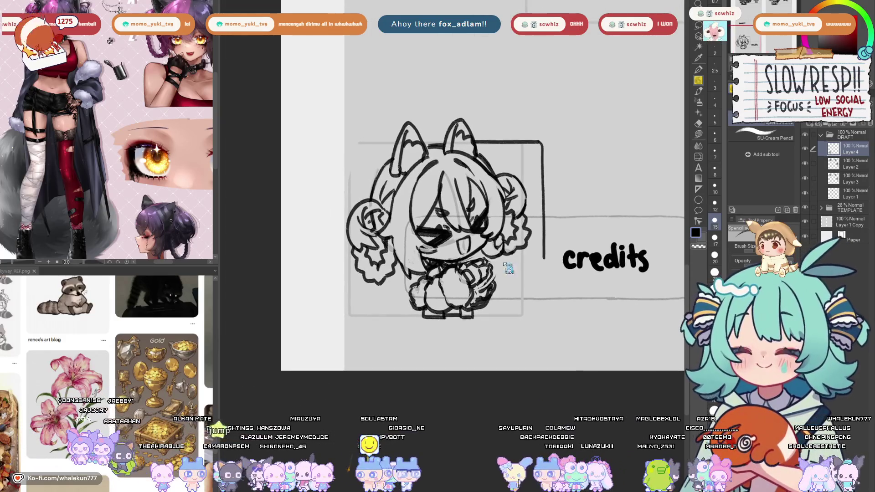
pyautogui.press('h')
pyautogui.moveTo(360, 260)
pyautogui.mouseDown()
pyautogui.moveTo(407, 255)
pyautogui.moveTo(408, 273)
pyautogui.mouseUp()
pyautogui.press('h')
pyautogui.moveTo(456, 227); pyautogui.dragTo(504, 241)
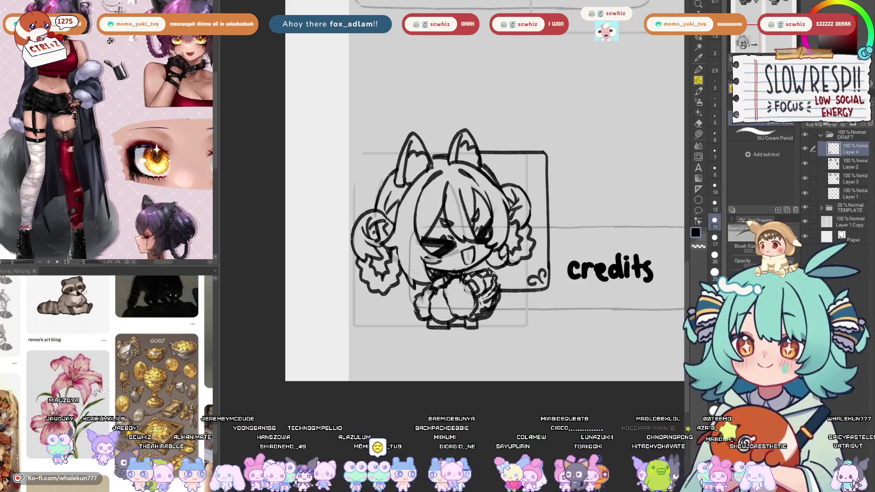
pyautogui.hotkey('ctrl', 'z')
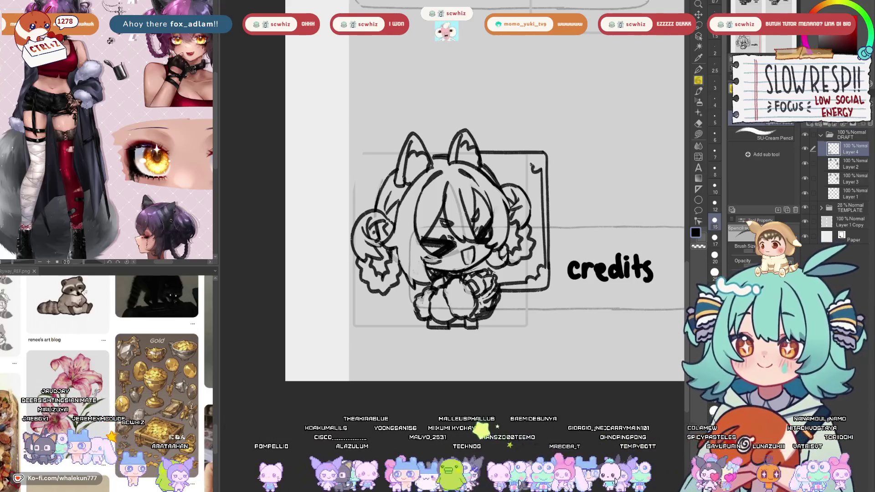
# Centre the framed chibi in view and nudge the sketch slightly left.
pyautogui.moveTo(456, 228); pyautogui.dragTo(520, 253)
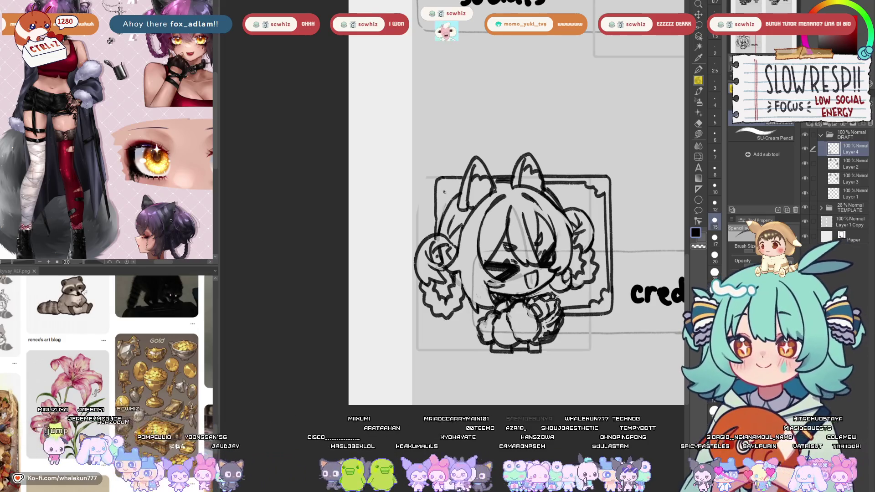
pyautogui.moveTo(502, 255); pyautogui.dragTo(503, 229)
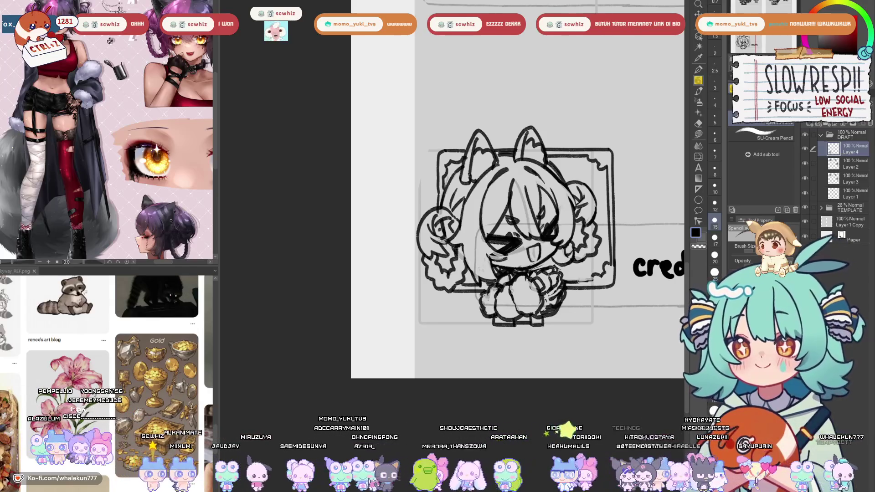
pyautogui.scroll(-5, 623, 267)
pyautogui.scroll(5, 465, 315)
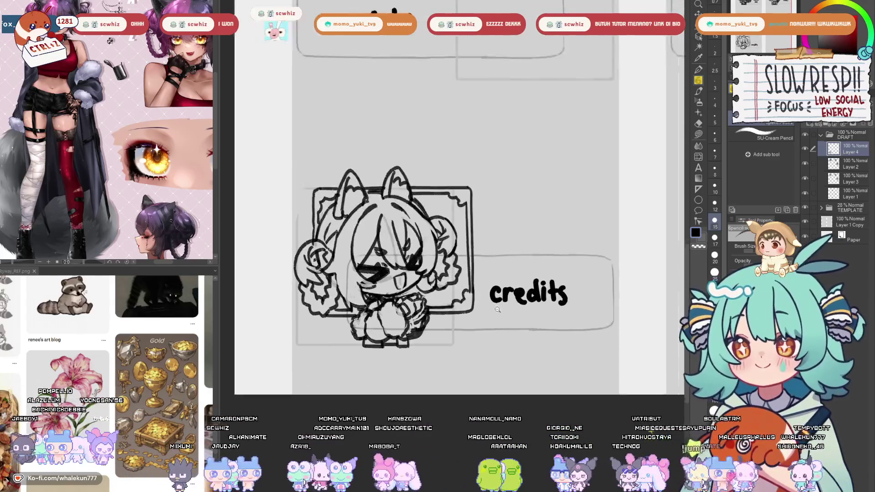
pyautogui.press('k')
pyautogui.moveTo(464, 315); pyautogui.dragTo(458, 314)
pyautogui.press('e')
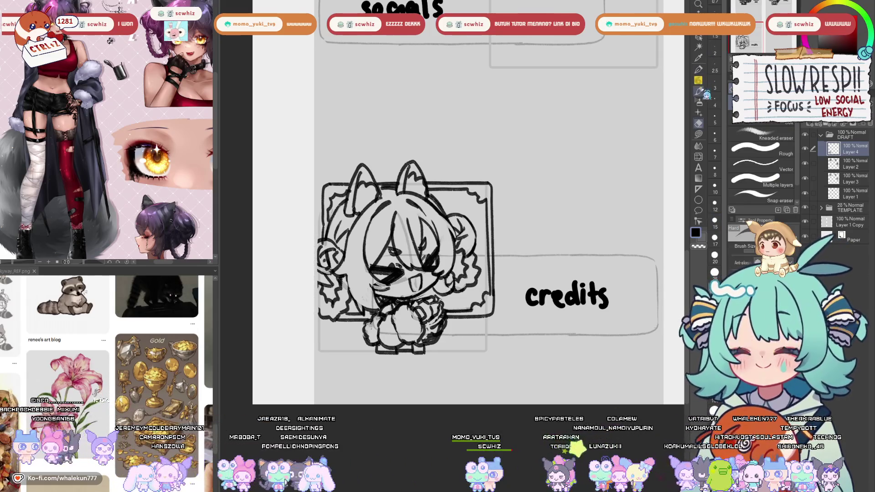
pyautogui.click(698, 80)
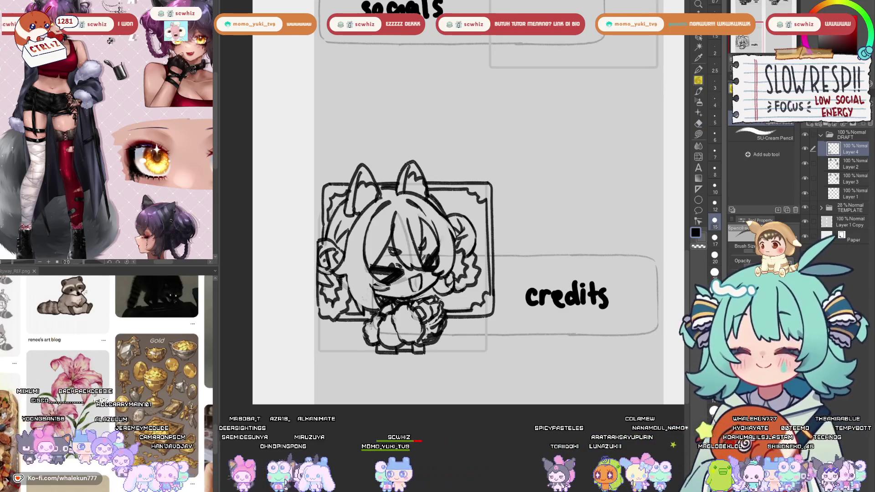
pyautogui.scroll(-3, 508, 180)
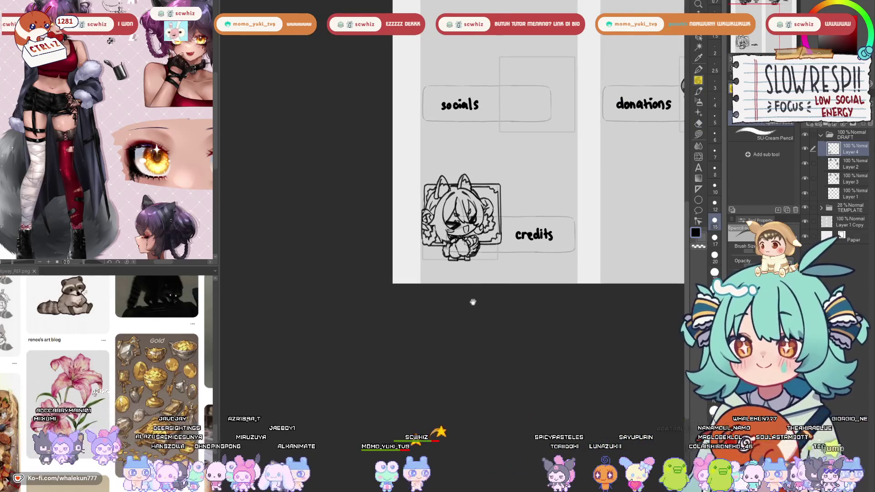
# Zoom out to the full six-panel layout and revert the last hair-outline change.
pyautogui.moveTo(472, 302); pyautogui.dragTo(442, 356)
pyautogui.scroll(2, 446, 306)
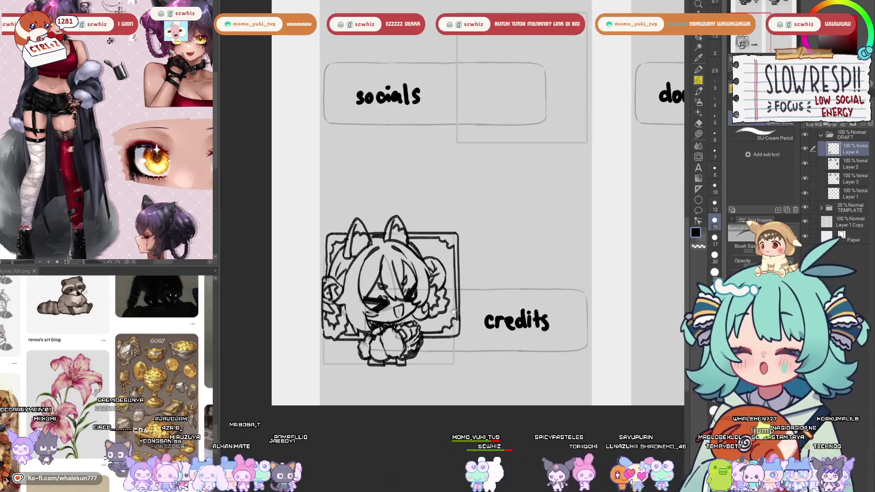
pyautogui.scroll(-3, 469, 339)
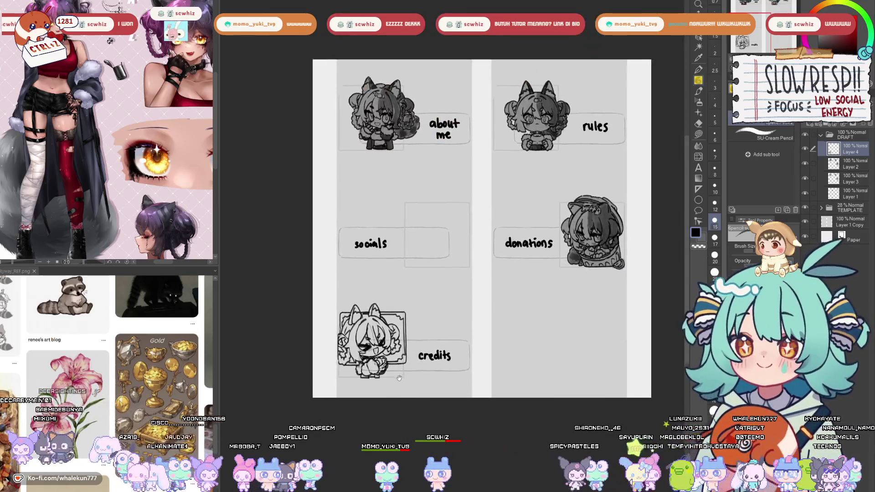
pyautogui.moveTo(415, 364); pyautogui.dragTo(403, 370)
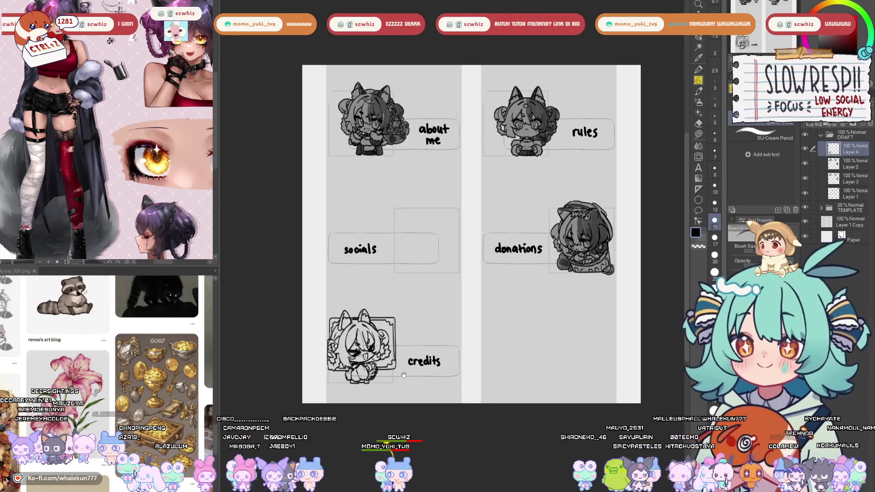
pyautogui.hotkey('ctrl', 'z')
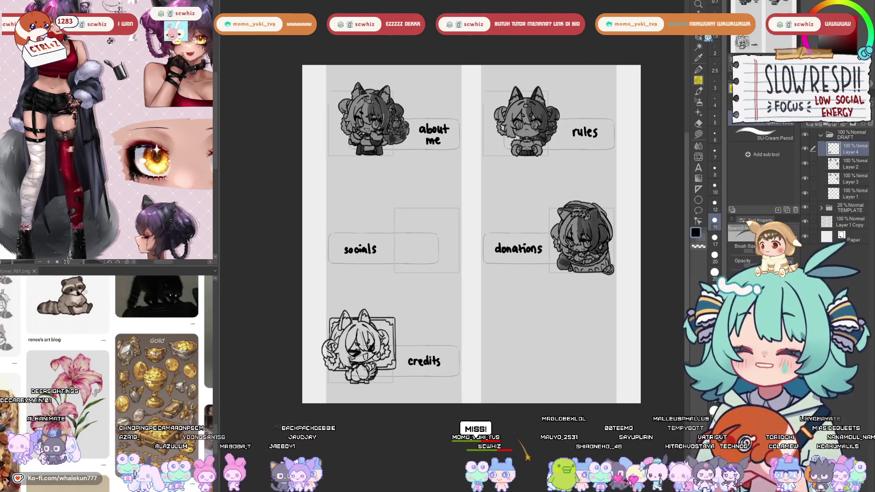
# Nudge the credits chibi slightly right and zoom back in with the pencil.
pyautogui.press('k')
pyautogui.moveTo(411, 363); pyautogui.dragTo(419, 362)
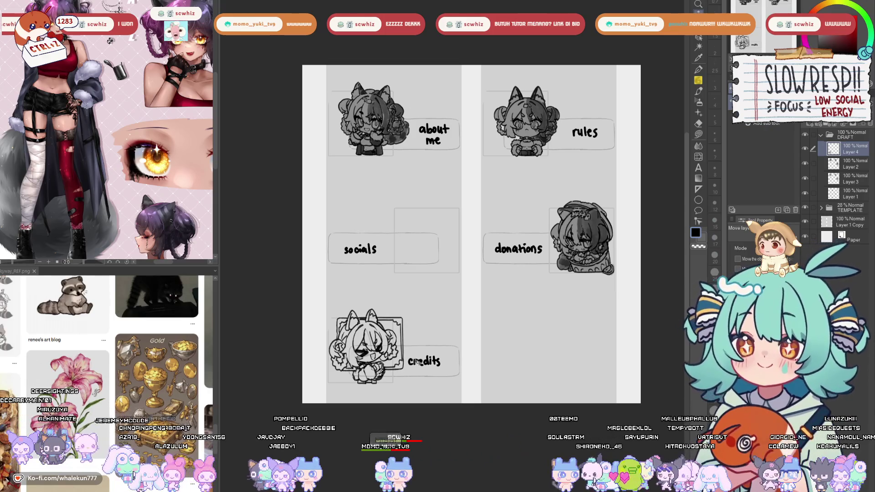
pyautogui.press('p')
pyautogui.scroll(4, 420, 269)
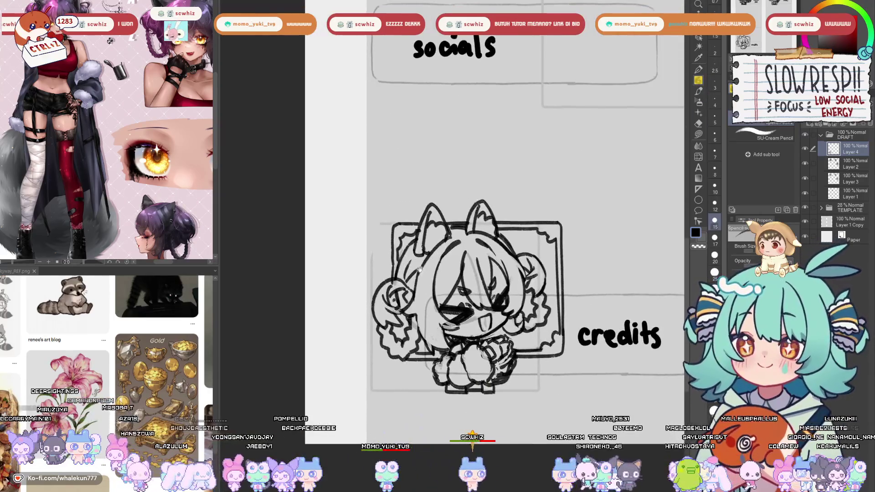
pyautogui.scroll(3, 420, 268)
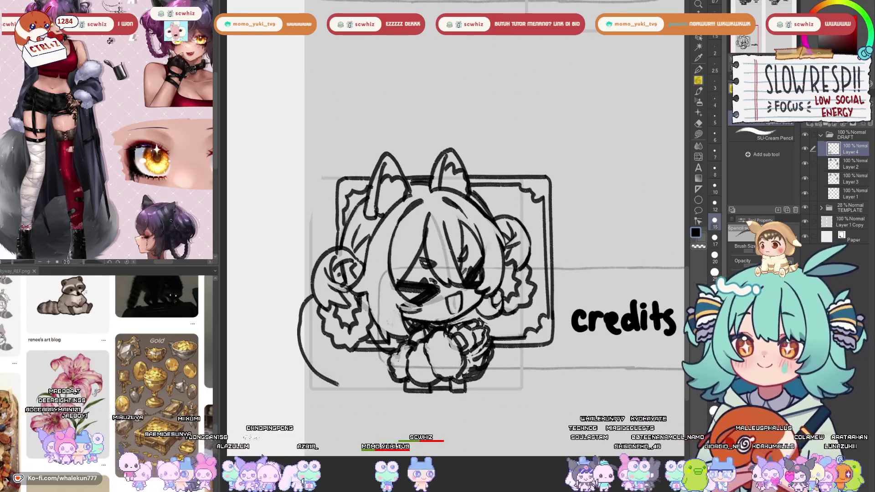
# Extend the tail stroke along the bottom and wash the tail in soft grey.
pyautogui.moveTo(339, 385); pyautogui.dragTo(401, 392)
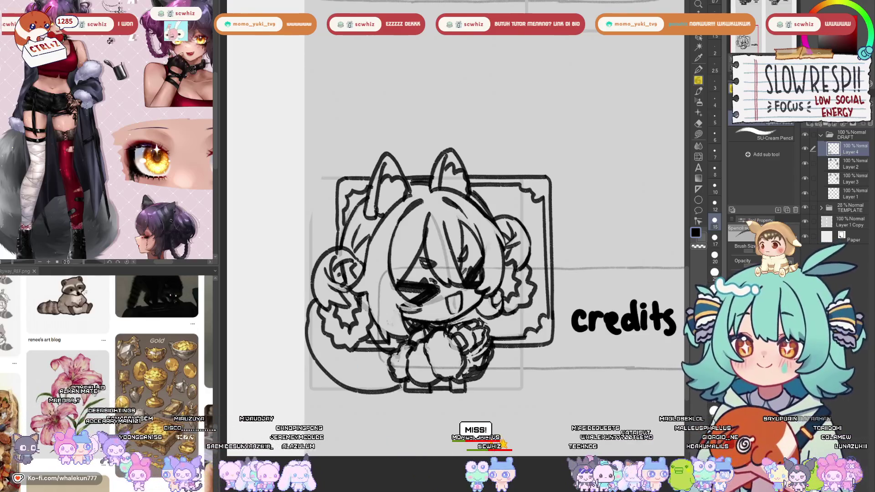
pyautogui.press('e')
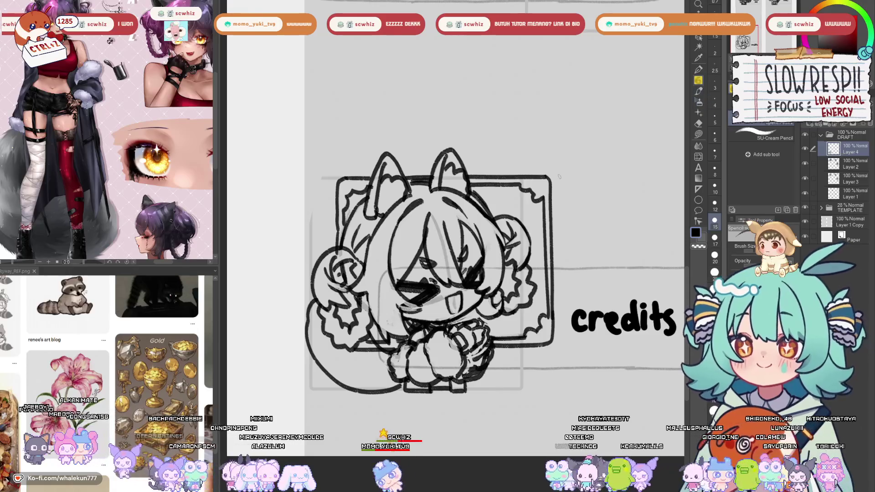
pyautogui.press('b')
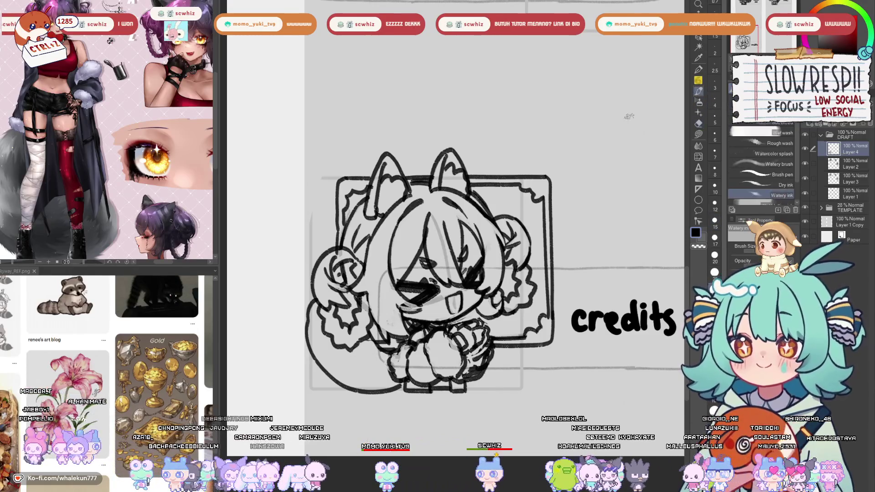
pyautogui.moveTo(347, 318)
pyautogui.mouseDown()
pyautogui.moveTo(351, 301)
pyautogui.moveTo(319, 310)
pyautogui.moveTo(317, 351)
pyautogui.moveTo(350, 367)
pyautogui.moveTo(383, 364)
pyautogui.moveTo(363, 377)
pyautogui.moveTo(371, 357)
pyautogui.moveTo(328, 360)
pyautogui.moveTo(326, 347)
pyautogui.moveTo(342, 348)
pyautogui.moveTo(315, 321)
pyautogui.moveTo(326, 322)
pyautogui.mouseUp()
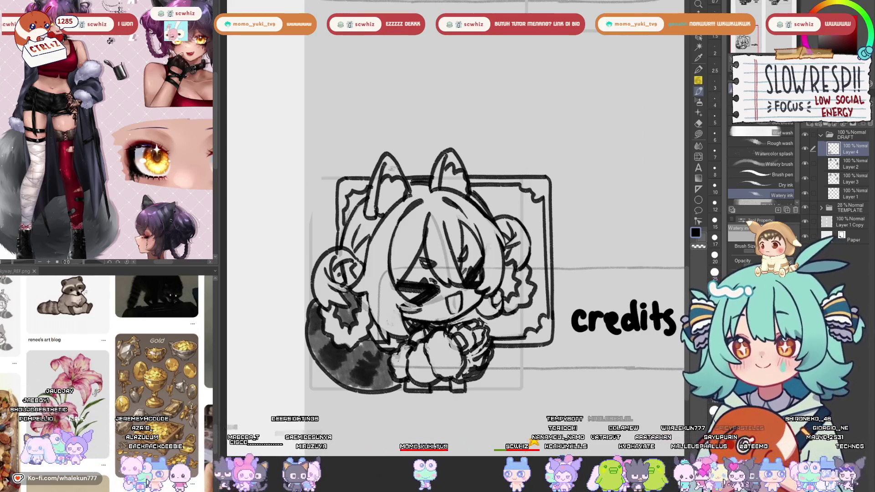
# Shade the inner left ear, top of head and hair right of the face grey.
pyautogui.moveTo(367, 211)
pyautogui.mouseDown()
pyautogui.moveTo(380, 180)
pyautogui.moveTo(436, 170)
pyautogui.moveTo(443, 155)
pyautogui.mouseUp()
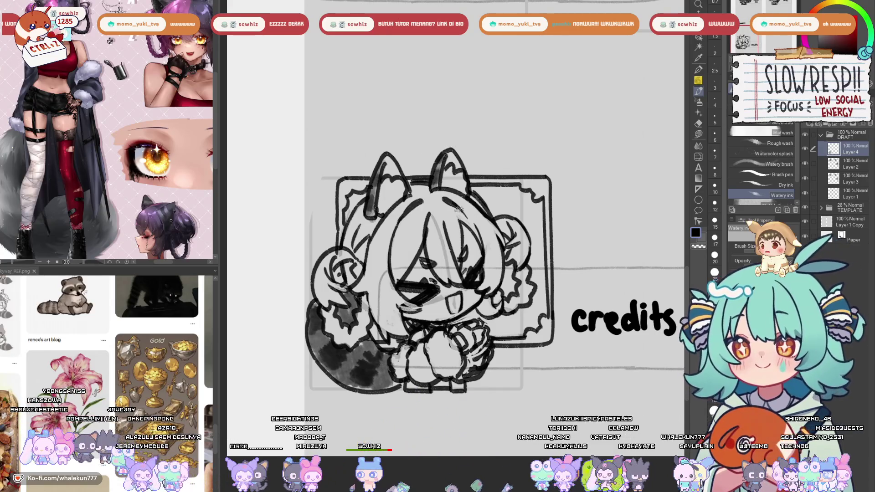
pyautogui.moveTo(444, 214)
pyautogui.mouseDown()
pyautogui.moveTo(472, 212)
pyautogui.moveTo(494, 285)
pyautogui.moveTo(499, 264)
pyautogui.moveTo(496, 276)
pyautogui.mouseUp()
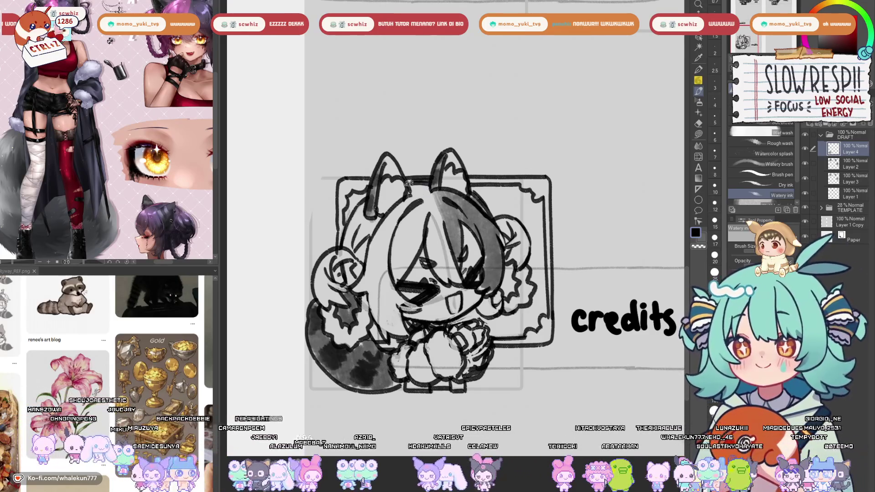
pyautogui.moveTo(417, 184); pyautogui.dragTo(442, 216)
pyautogui.moveTo(483, 301)
pyautogui.mouseDown()
pyautogui.moveTo(513, 309)
pyautogui.moveTo(524, 278)
pyautogui.moveTo(529, 285)
pyautogui.mouseUp()
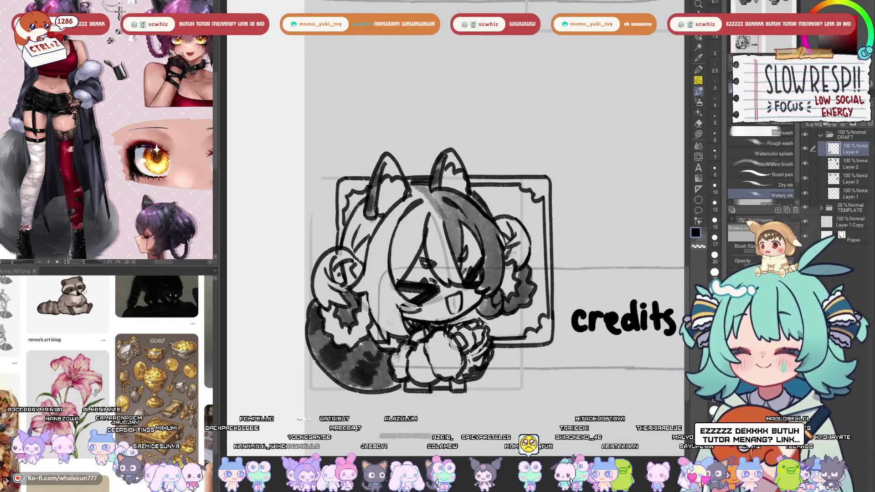
pyautogui.moveTo(513, 249)
pyautogui.mouseDown()
pyautogui.moveTo(500, 224)
pyautogui.moveTo(529, 255)
pyautogui.moveTo(541, 242)
pyautogui.moveTo(442, 271)
pyautogui.mouseUp()
pyautogui.scroll(-3, 533, 249)
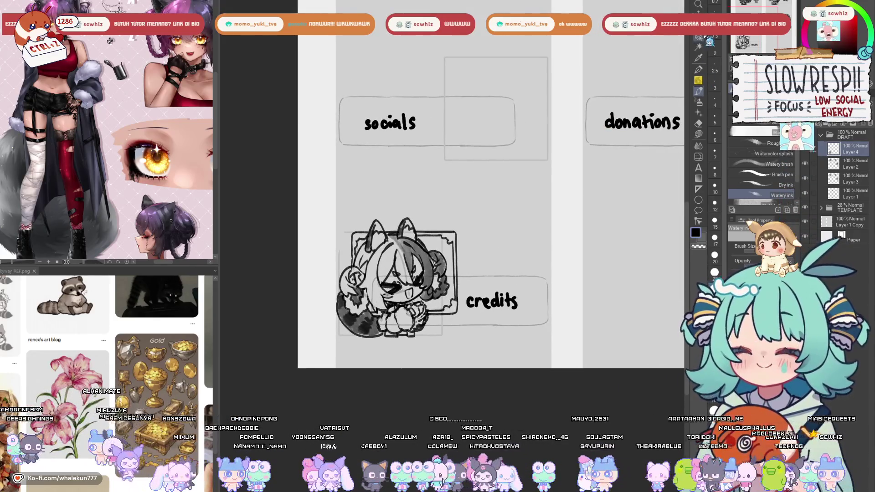
# Paint watery grey shading below the catgirl's hands.
pyautogui.press('k')
pyautogui.press('b')
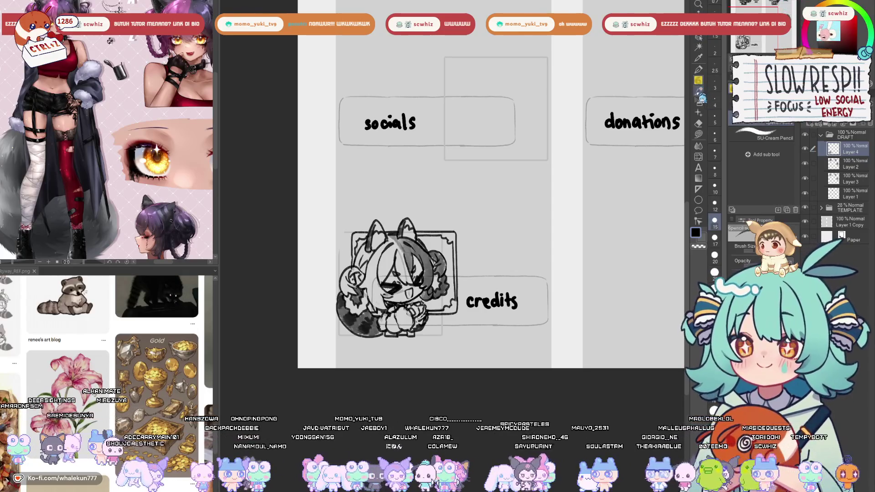
pyautogui.scroll(2, 424, 274)
pyautogui.moveTo(382, 341)
pyautogui.mouseDown()
pyautogui.moveTo(374, 360)
pyautogui.moveTo(384, 340)
pyautogui.mouseUp()
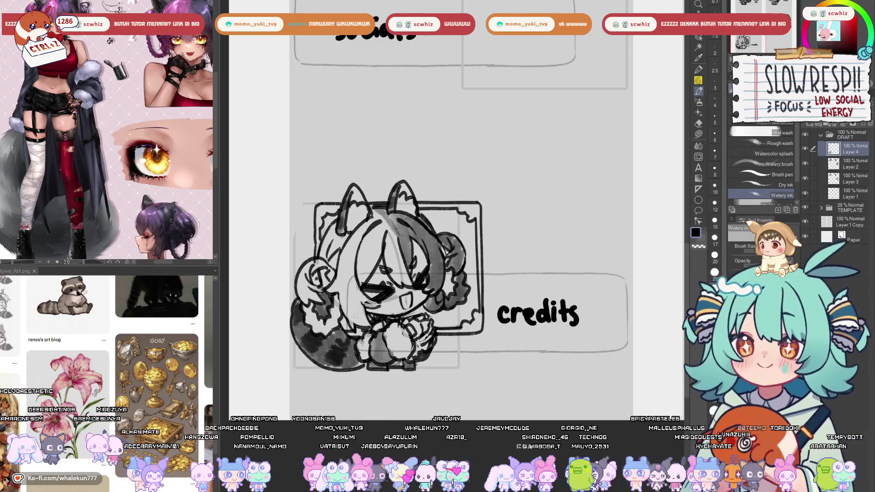
pyautogui.scroll(-3, 505, 252)
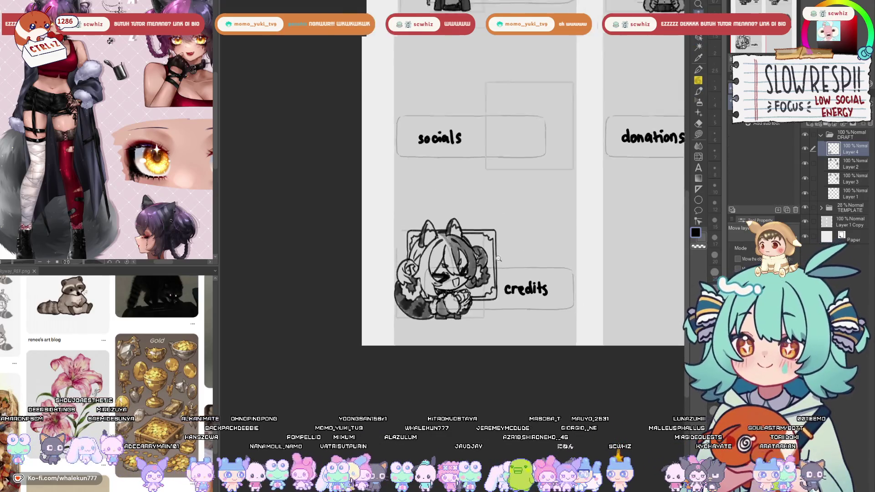
# Transform the catgirl to shift her slightly right and resize her.
pyautogui.hotkey('ctrl', 't')
pyautogui.moveTo(469, 288); pyautogui.dragTo(448, 311)
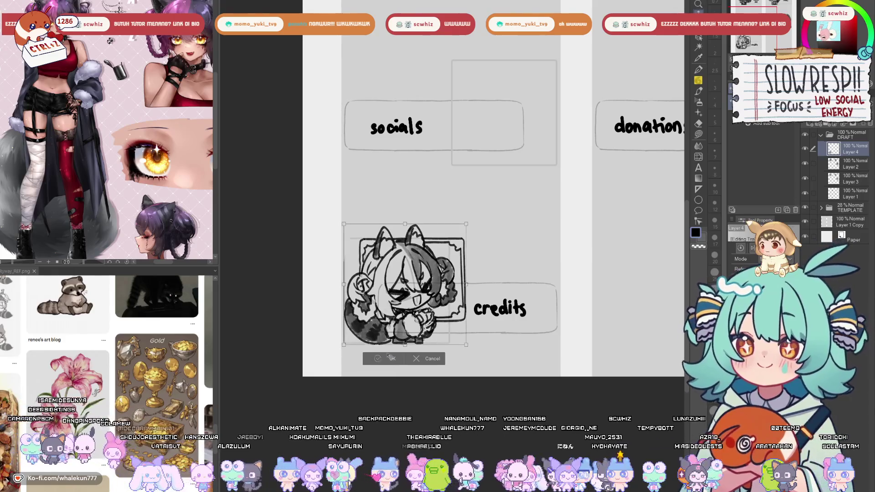
pyautogui.press('Return')
pyautogui.scroll(-3, 412, 338)
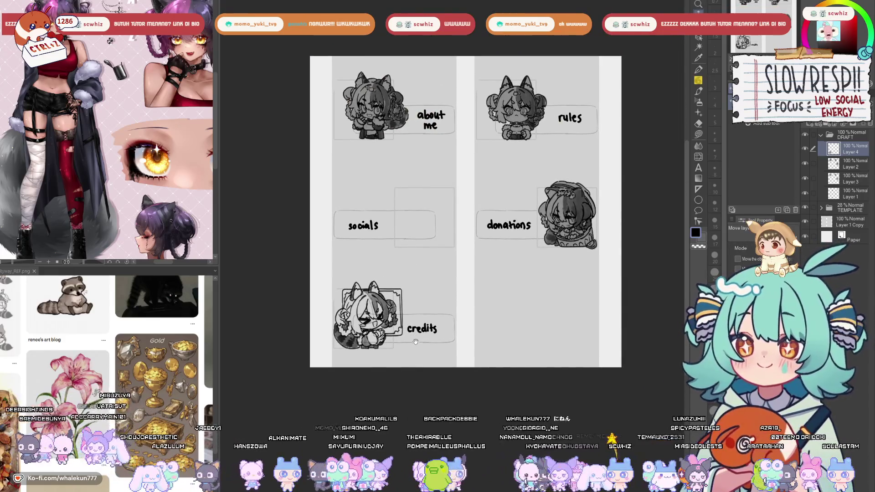
pyautogui.scroll(2, 413, 343)
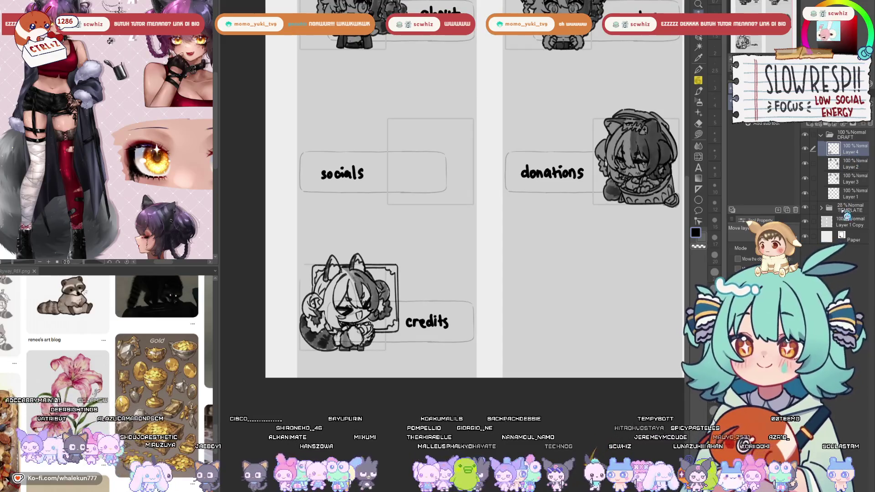
# Lasso the credits label on its layer and nudge it to the right.
pyautogui.click(848, 194)
pyautogui.click(698, 210)
pyautogui.moveTo(456, 287)
pyautogui.mouseDown()
pyautogui.moveTo(474, 340)
pyautogui.moveTo(487, 326)
pyautogui.moveTo(462, 331)
pyautogui.mouseUp()
pyautogui.press('k')
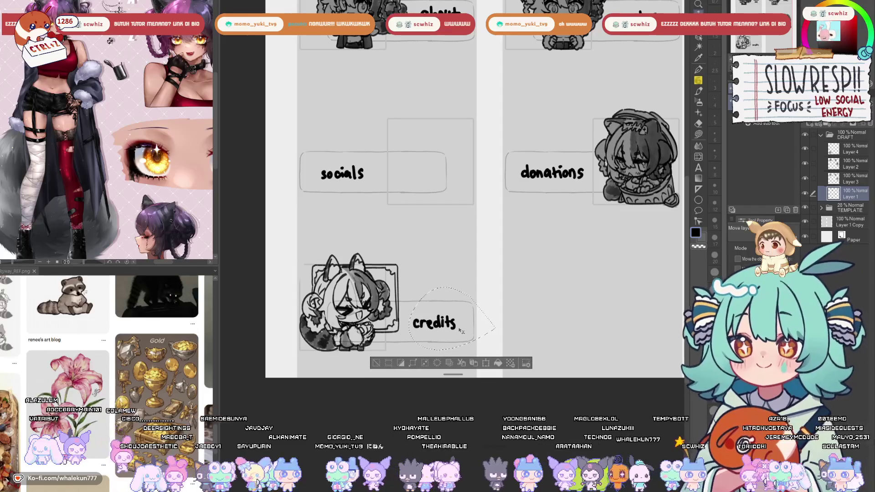
pyautogui.hotkey('ctrl', 'd')
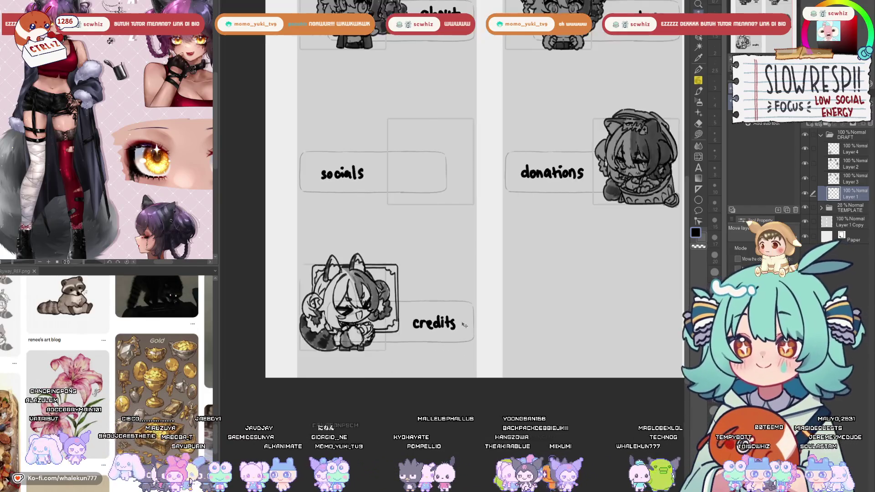
pyautogui.scroll(-3, 474, 316)
pyautogui.scroll(4, 474, 316)
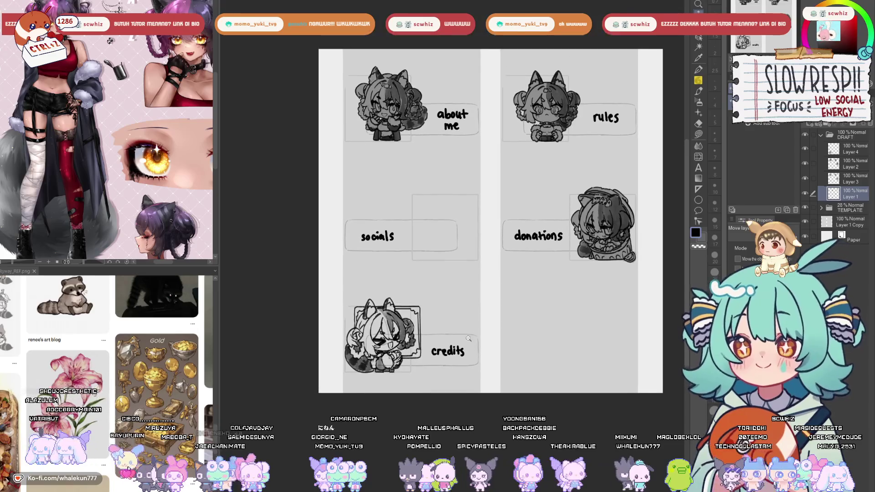
# Merge the shading layer down and select the layer for adding shadows.
pyautogui.click(836, 149)
pyautogui.press('Delete')
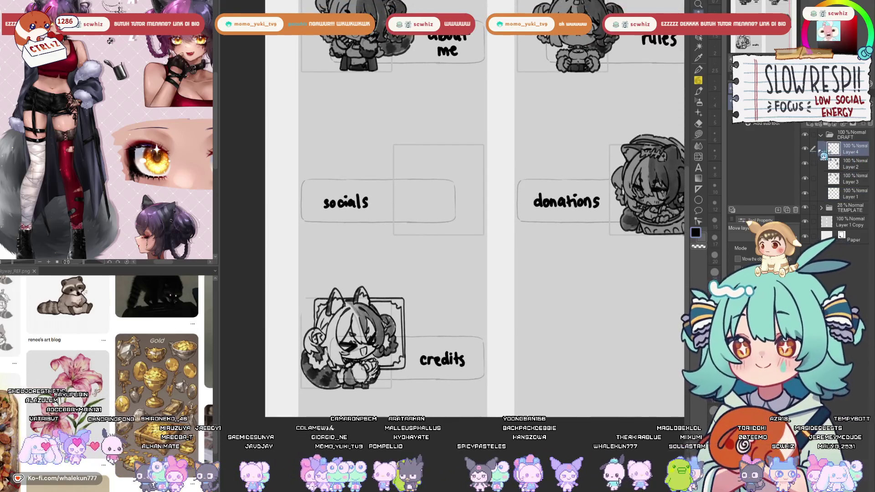
pyautogui.click(698, 90)
pyautogui.moveTo(508, 314)
pyautogui.mouseDown()
pyautogui.moveTo(491, 297)
pyautogui.moveTo(456, 368)
pyautogui.mouseUp()
pyautogui.click(851, 164)
# With the lasso fill, block a grey shadow along the face's right side.
pyautogui.press('g')
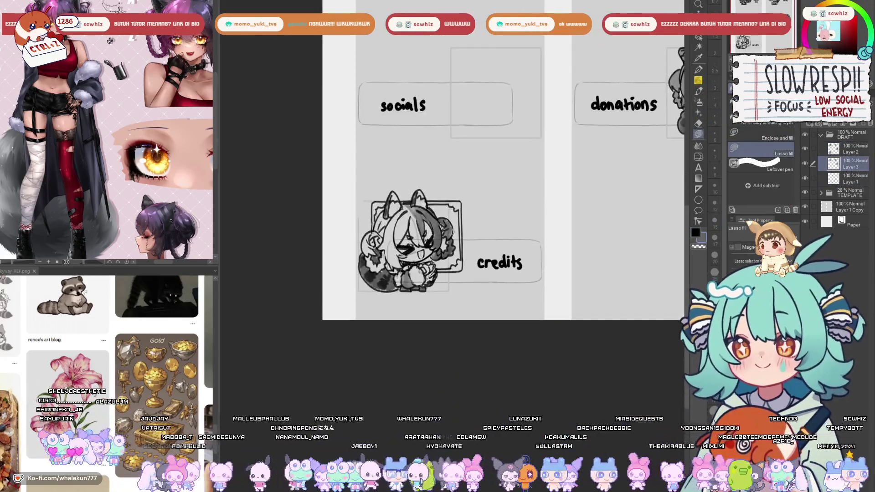
pyautogui.scroll(5, 409, 202)
pyautogui.scroll(-5, 410, 201)
pyautogui.scroll(3, 410, 201)
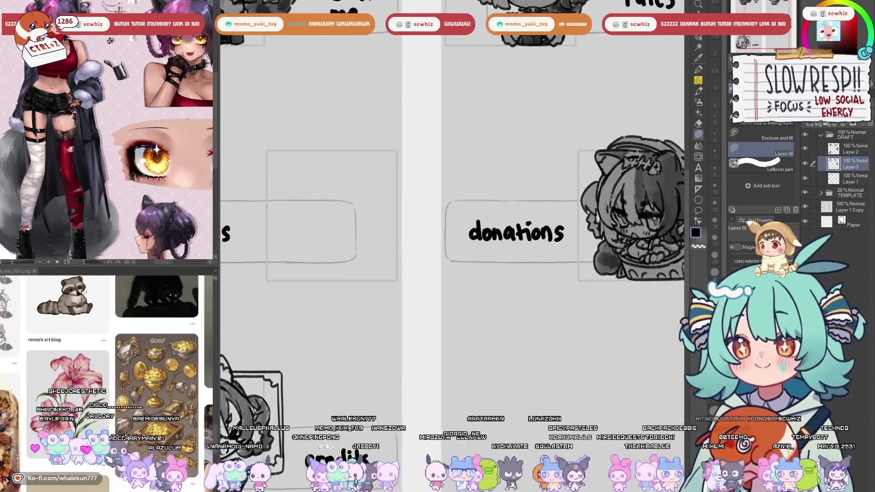
pyautogui.moveTo(608, 189)
pyautogui.mouseDown()
pyautogui.moveTo(408, 302)
pyautogui.moveTo(576, 191)
pyautogui.mouseUp()
pyautogui.scroll(4, 499, 158)
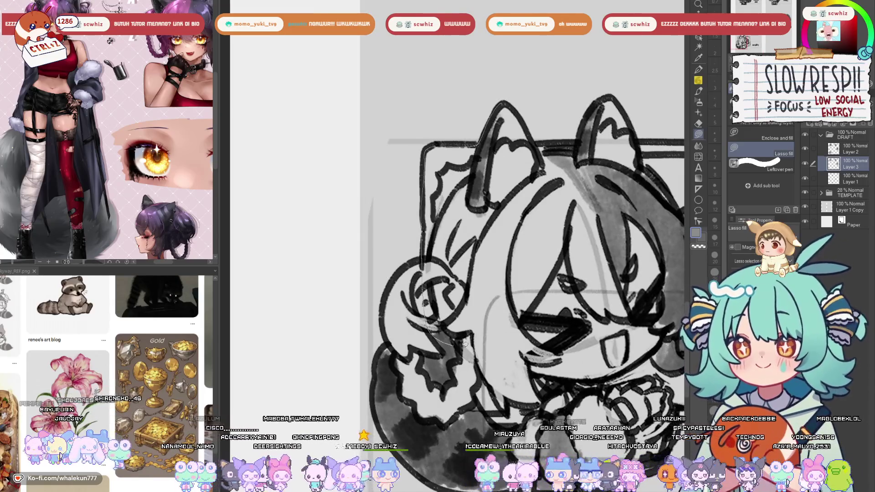
pyautogui.moveTo(465, 344); pyautogui.dragTo(603, 145)
pyautogui.moveTo(514, 104); pyautogui.dragTo(513, 103)
# Fill grey shadows over the upper-right head, the face and a small gap.
pyautogui.scroll(-2, 527, 213)
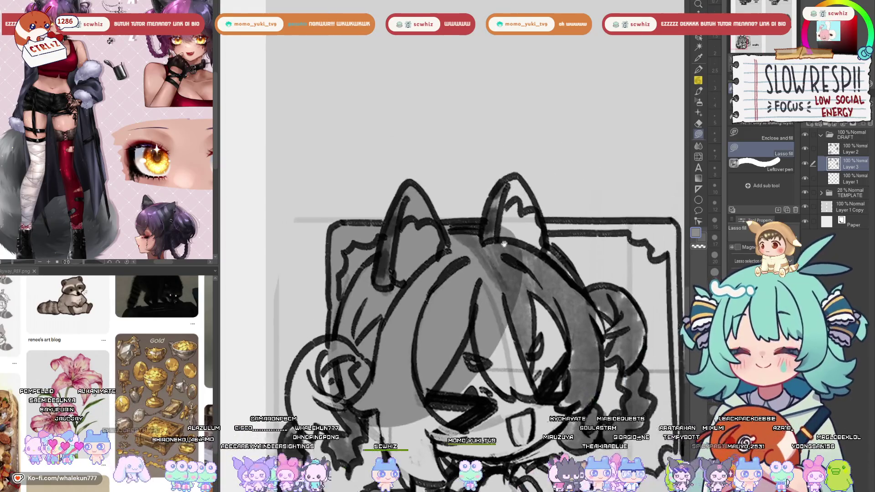
pyautogui.scroll(-2, 527, 214)
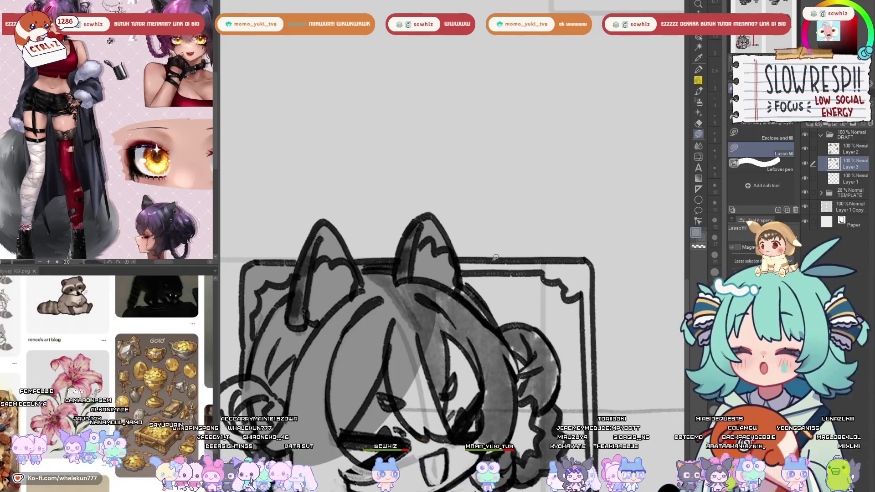
pyautogui.scroll(1, 483, 261)
pyautogui.moveTo(465, 343)
pyautogui.mouseDown()
pyautogui.moveTo(596, 271)
pyautogui.moveTo(560, 263)
pyautogui.mouseUp()
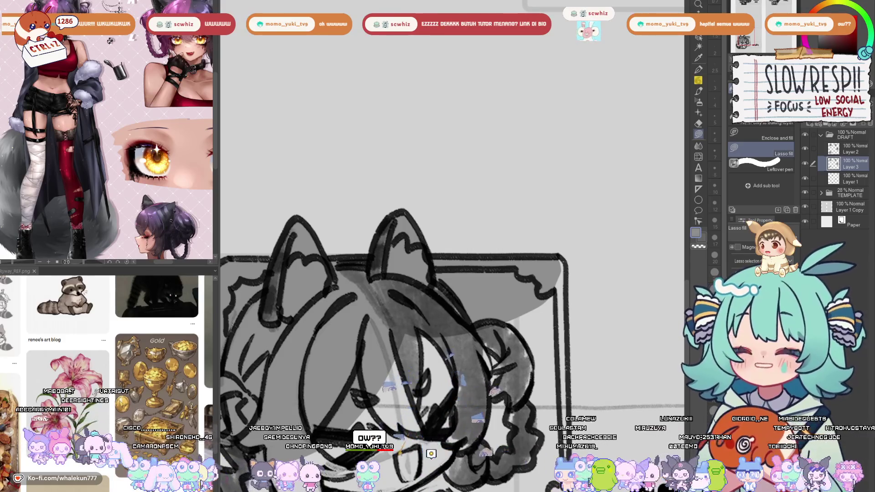
pyautogui.moveTo(543, 289)
pyautogui.mouseDown()
pyautogui.moveTo(534, 270)
pyautogui.moveTo(552, 161)
pyautogui.moveTo(528, 288)
pyautogui.moveTo(548, 388)
pyautogui.moveTo(578, 388)
pyautogui.moveTo(635, 288)
pyautogui.moveTo(623, 265)
pyautogui.moveTo(531, 230)
pyautogui.moveTo(542, 298)
pyautogui.moveTo(533, 365)
pyautogui.moveTo(501, 104)
pyautogui.moveTo(383, 273)
pyautogui.mouseUp()
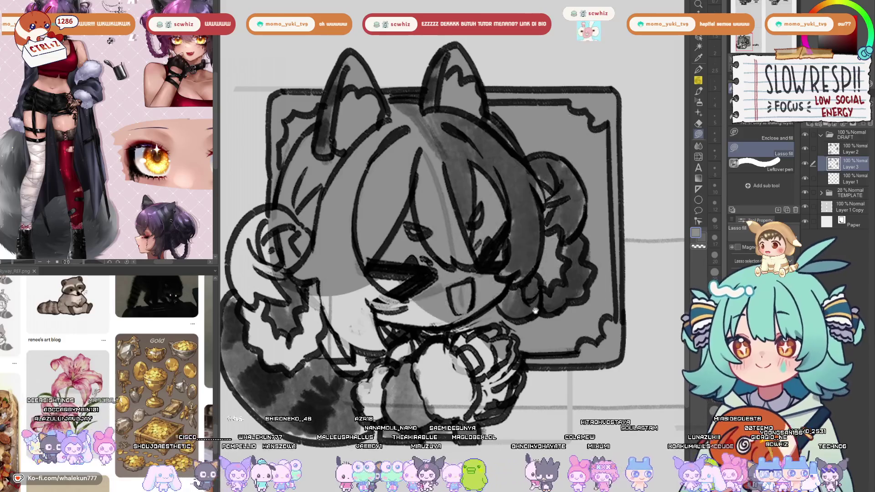
pyautogui.scroll(2, 456, 228)
pyautogui.moveTo(585, 279)
pyautogui.mouseDown()
pyautogui.moveTo(593, 202)
pyautogui.moveTo(363, 176)
pyautogui.moveTo(354, 201)
pyautogui.mouseUp()
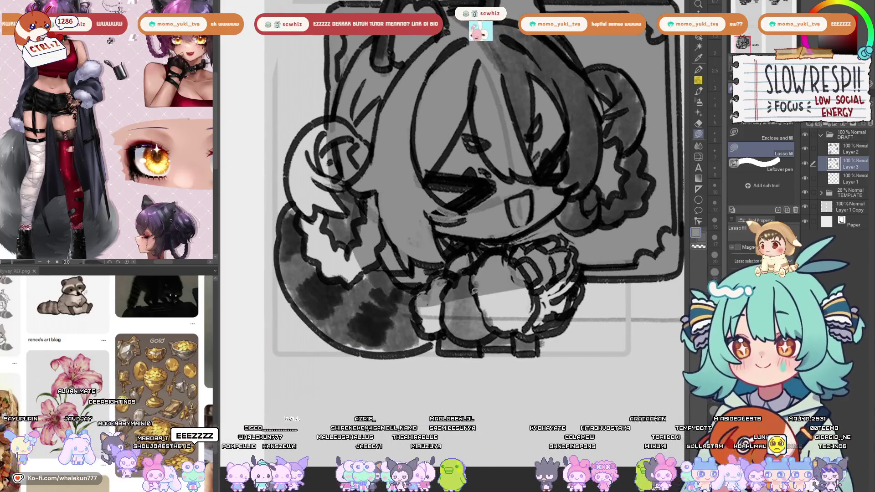
pyautogui.scroll(2, 426, 237)
pyautogui.moveTo(449, 232)
pyautogui.mouseDown()
pyautogui.moveTo(426, 237)
pyautogui.moveTo(399, 314)
pyautogui.moveTo(472, 351)
pyautogui.mouseUp()
# Darken the tail's lower edge with several filled shadows, plus one near the bottom.
pyautogui.moveTo(399, 315)
pyautogui.mouseDown()
pyautogui.moveTo(420, 192)
pyautogui.moveTo(413, 273)
pyautogui.moveTo(447, 275)
pyautogui.moveTo(395, 231)
pyautogui.moveTo(392, 276)
pyautogui.moveTo(515, 274)
pyautogui.mouseUp()
pyautogui.moveTo(373, 219)
pyautogui.mouseDown()
pyautogui.moveTo(401, 278)
pyautogui.moveTo(506, 213)
pyautogui.mouseUp()
pyautogui.moveTo(437, 240)
pyautogui.mouseDown()
pyautogui.moveTo(396, 278)
pyautogui.moveTo(508, 291)
pyautogui.mouseUp()
pyautogui.moveTo(422, 251)
pyautogui.mouseDown()
pyautogui.moveTo(534, 270)
pyautogui.moveTo(524, 276)
pyautogui.mouseUp()
pyautogui.moveTo(387, 239)
pyautogui.mouseDown()
pyautogui.moveTo(397, 278)
pyautogui.moveTo(438, 273)
pyautogui.mouseUp()
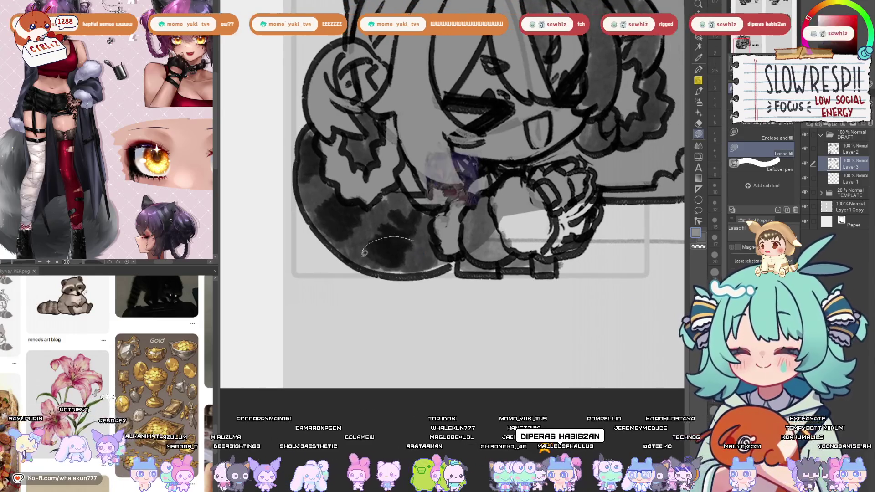
pyautogui.moveTo(330, 186)
pyautogui.mouseDown()
pyautogui.moveTo(296, 206)
pyautogui.moveTo(231, 288)
pyautogui.mouseUp()
pyautogui.moveTo(357, 353)
pyautogui.mouseDown()
pyautogui.moveTo(392, 373)
pyautogui.moveTo(457, 370)
pyautogui.moveTo(499, 319)
pyautogui.moveTo(501, 267)
pyautogui.moveTo(432, 377)
pyautogui.mouseUp()
pyautogui.scroll(-5, 460, 265)
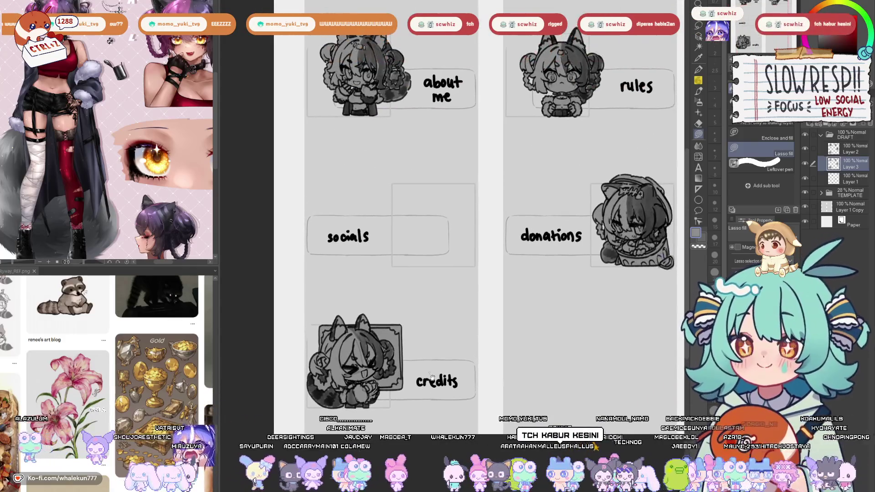
# Switch back to the brush and bring the about me chibi into view.
pyautogui.press('b')
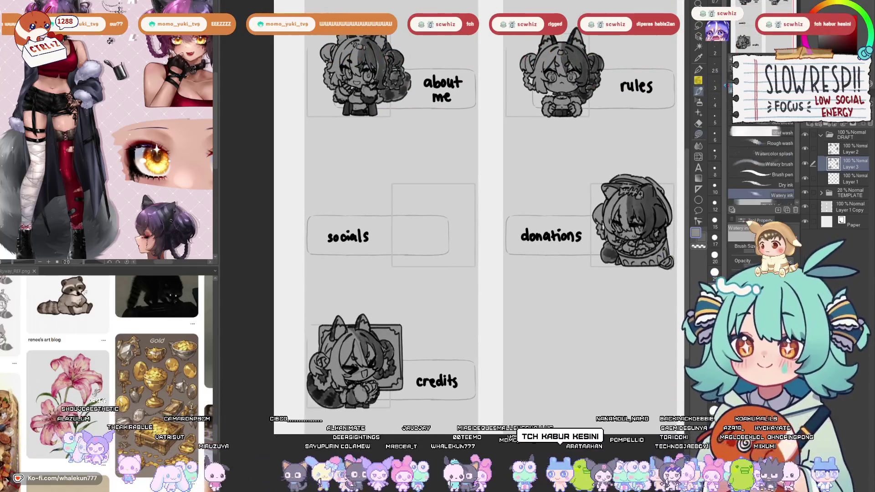
pyautogui.moveTo(462, 350); pyautogui.dragTo(527, 255)
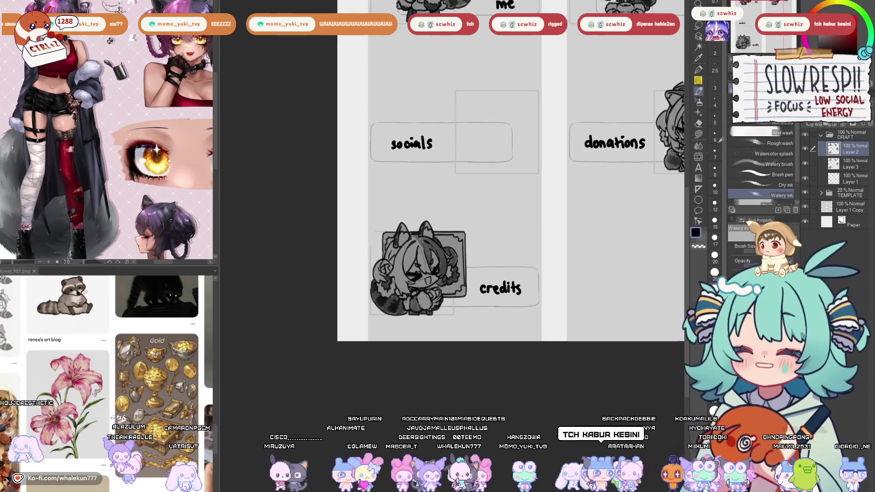
pyautogui.scroll(5, 403, 267)
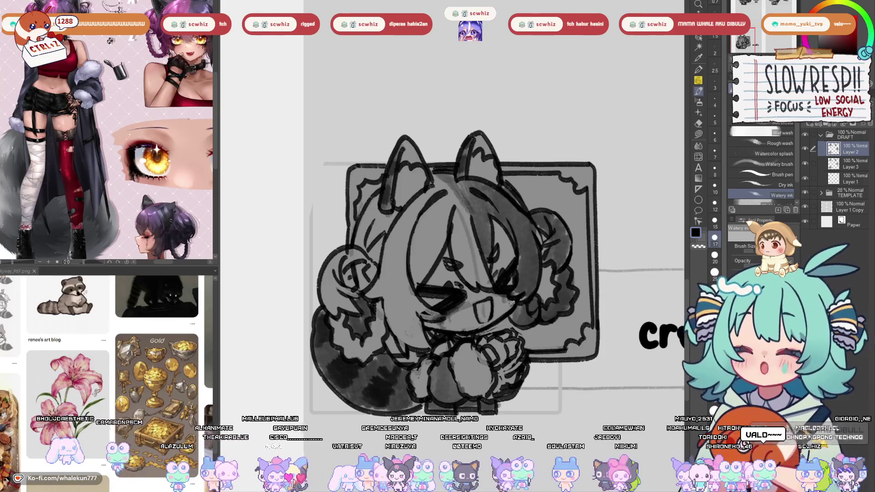
pyautogui.scroll(-5, 525, 298)
pyautogui.scroll(2, 525, 299)
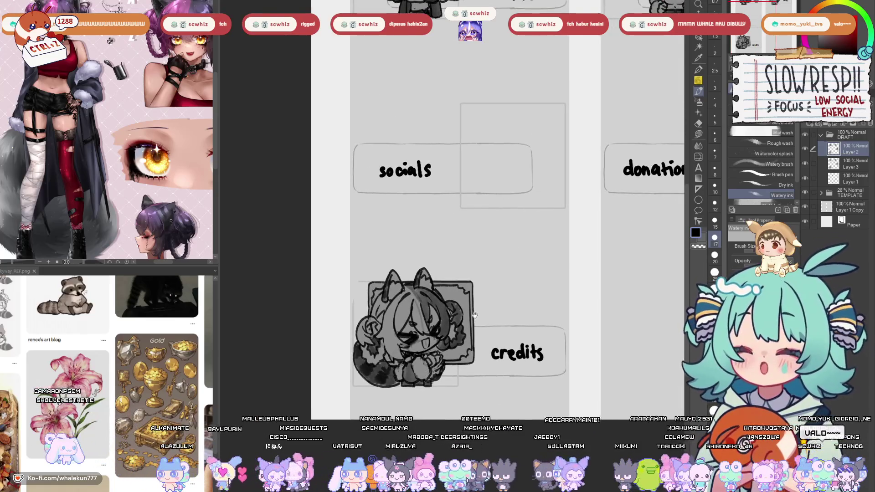
pyautogui.scroll(3, 526, 298)
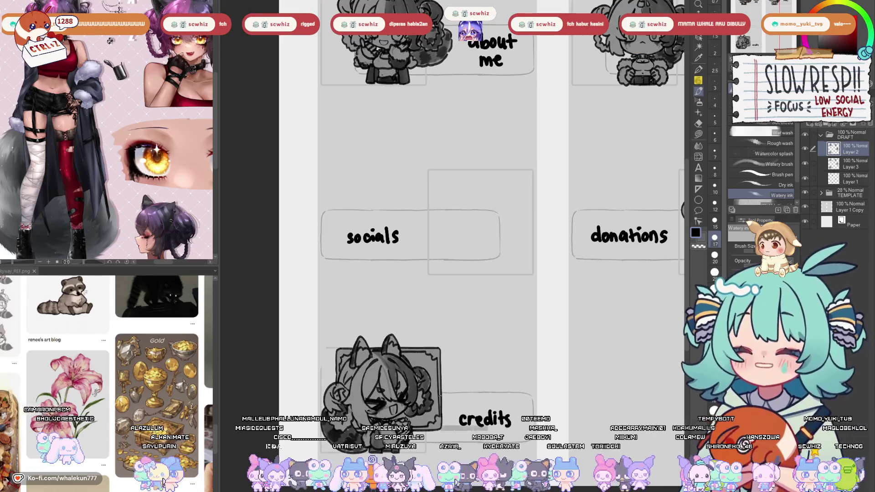
# Lasso a freehand selection around the about me chibi.
pyautogui.press('l')
pyautogui.scroll(-3, 408, 236)
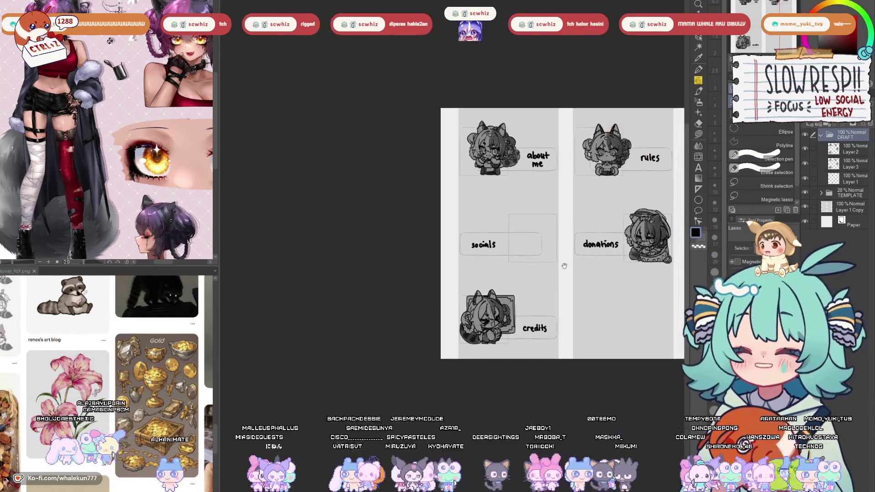
pyautogui.scroll(2, 418, 295)
pyautogui.scroll(-1, 444, 308)
pyautogui.moveTo(454, 262); pyautogui.dragTo(417, 332)
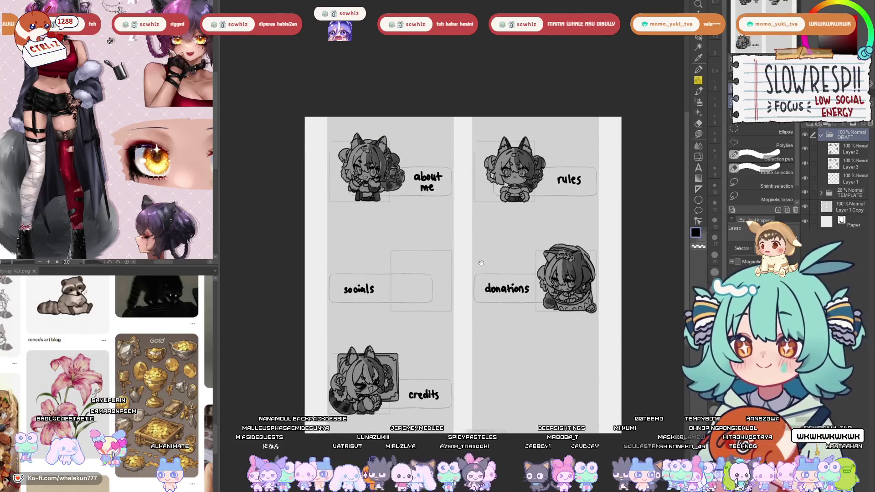
pyautogui.scroll(1, 558, 196)
pyautogui.moveTo(546, 221); pyautogui.dragTo(569, 258)
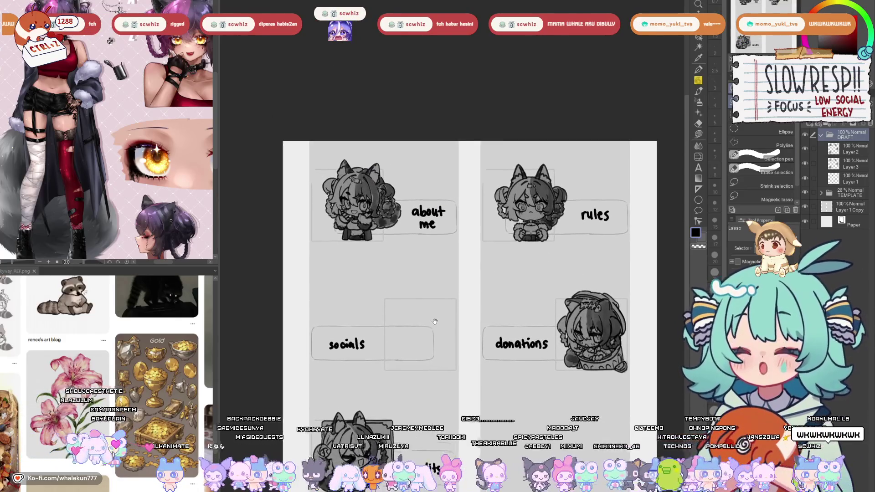
pyautogui.scroll(1, 456, 255)
pyautogui.moveTo(415, 354)
pyautogui.mouseDown()
pyautogui.moveTo(378, 198)
pyautogui.moveTo(404, 370)
pyautogui.mouseUp()
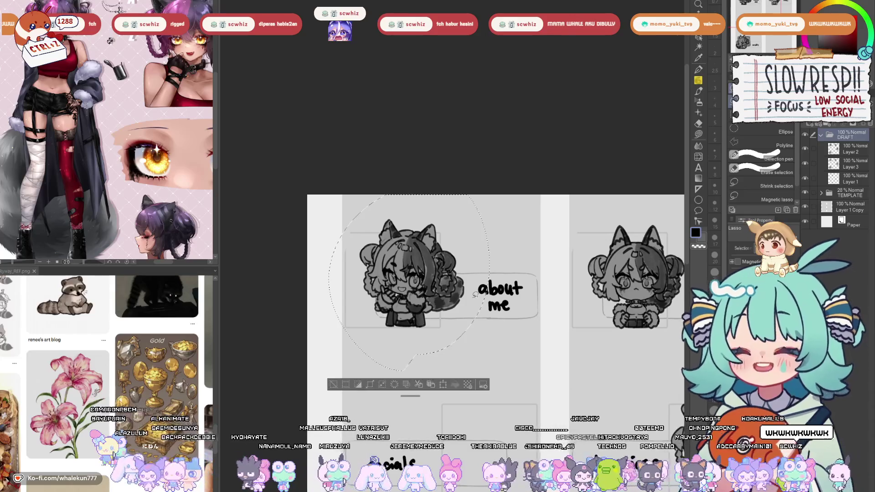
# Move the selected chibi into place, deselect, and resume SU-Cream Pencil sketching on Layer 2.
pyautogui.press('k')
pyautogui.hotkey('ctrl', 'd')
pyautogui.scroll(-2, 456, 223)
pyautogui.scroll(1, 499, 208)
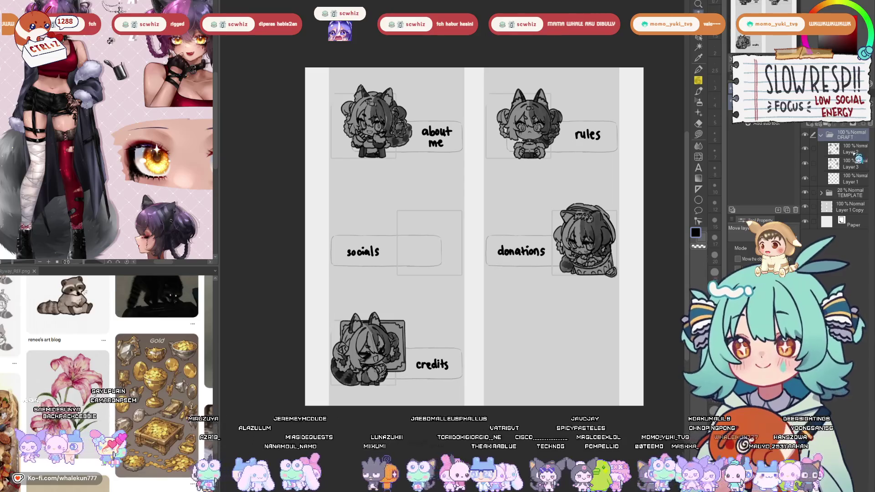
pyautogui.click(852, 150)
pyautogui.press('p')
pyautogui.moveTo(535, 227); pyautogui.dragTo(538, 280)
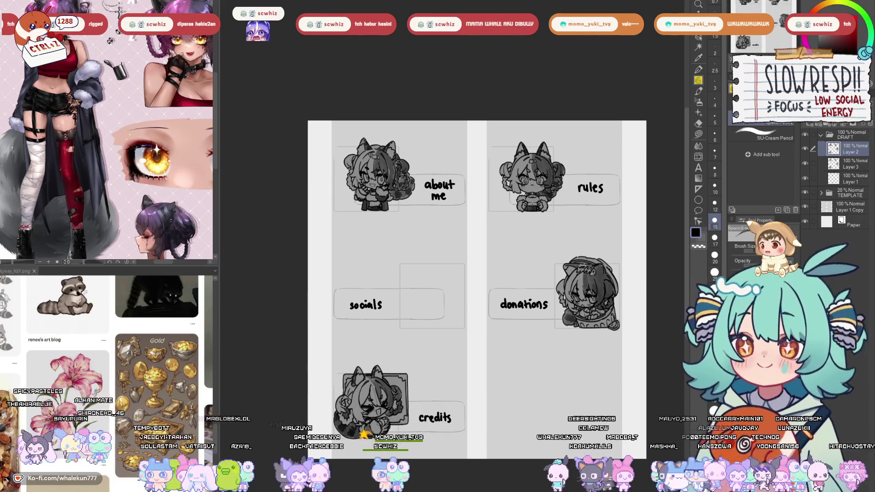
pyautogui.moveTo(528, 330); pyautogui.dragTo(547, 259)
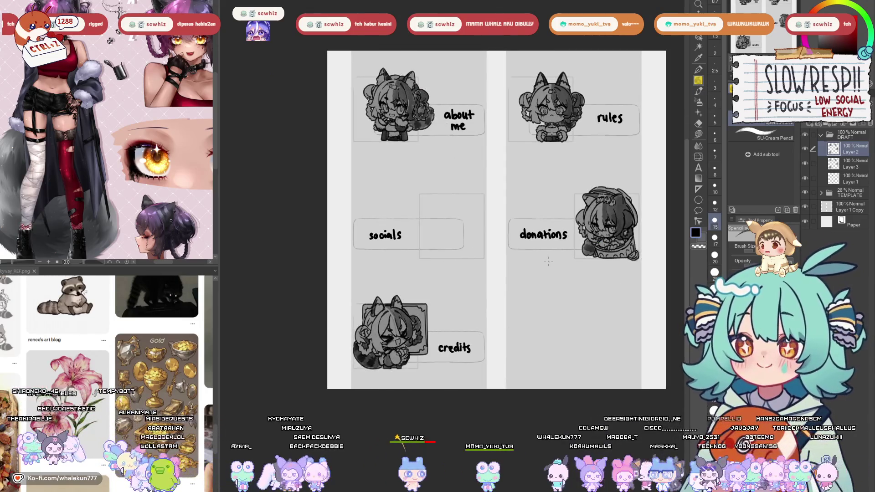
pyautogui.click(805, 149)
pyautogui.click(805, 148)
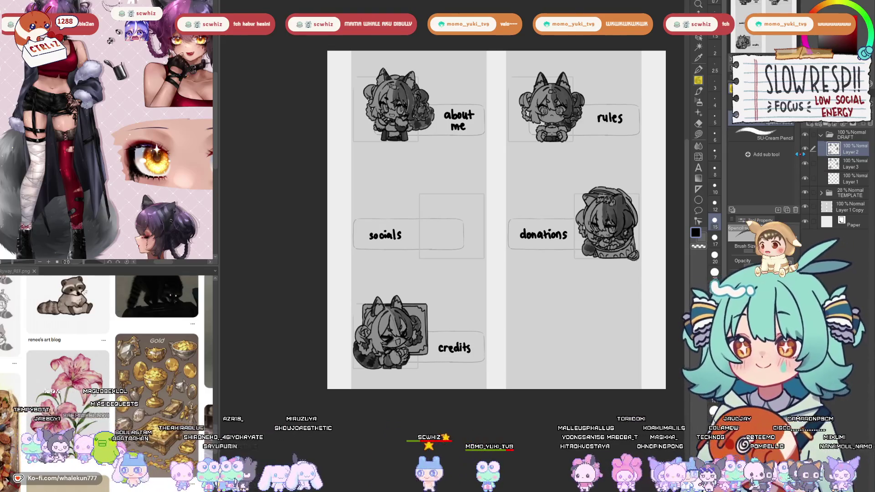
pyautogui.moveTo(462, 235); pyautogui.dragTo(478, 193)
pyautogui.scroll(2, 479, 193)
pyautogui.scroll(-2, 488, 228)
pyautogui.scroll(3, 489, 229)
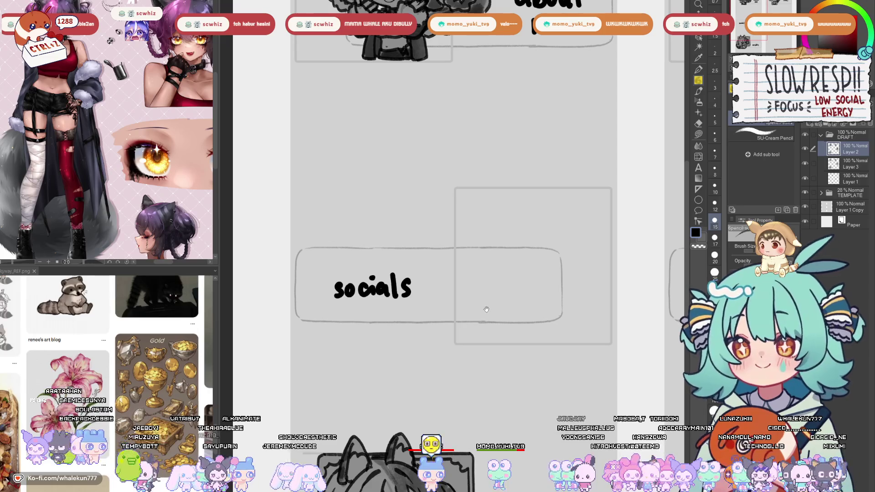
pyautogui.moveTo(504, 266); pyautogui.dragTo(443, 215)
pyautogui.scroll(-2, 522, 258)
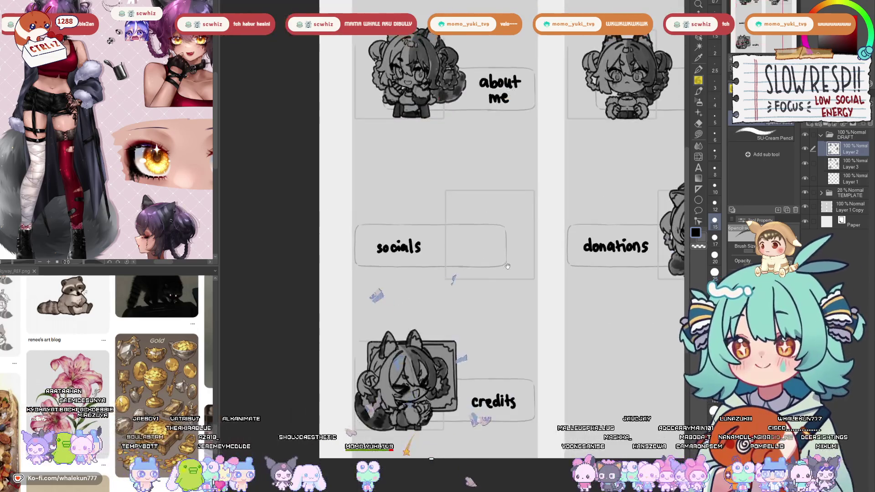
pyautogui.scroll(1, 522, 258)
pyautogui.moveTo(461, 304); pyautogui.dragTo(410, 357)
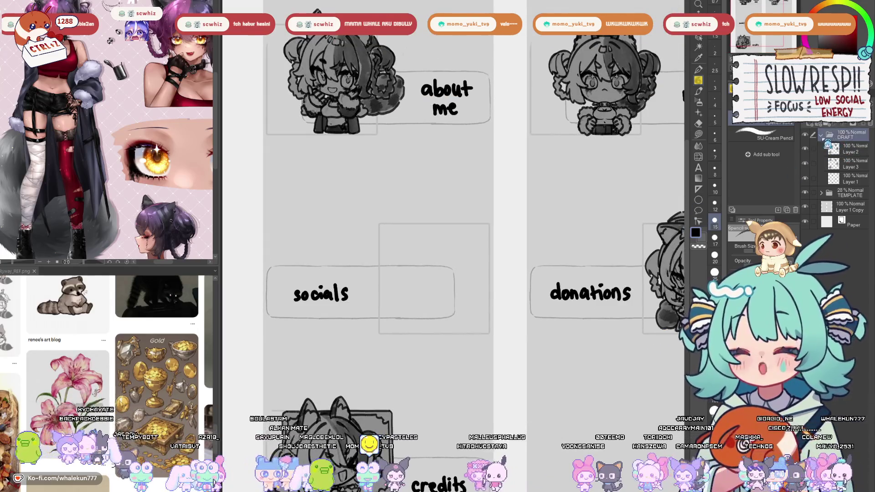
pyautogui.click(821, 135)
pyautogui.click(805, 135)
pyautogui.click(805, 135)
pyautogui.click(820, 135)
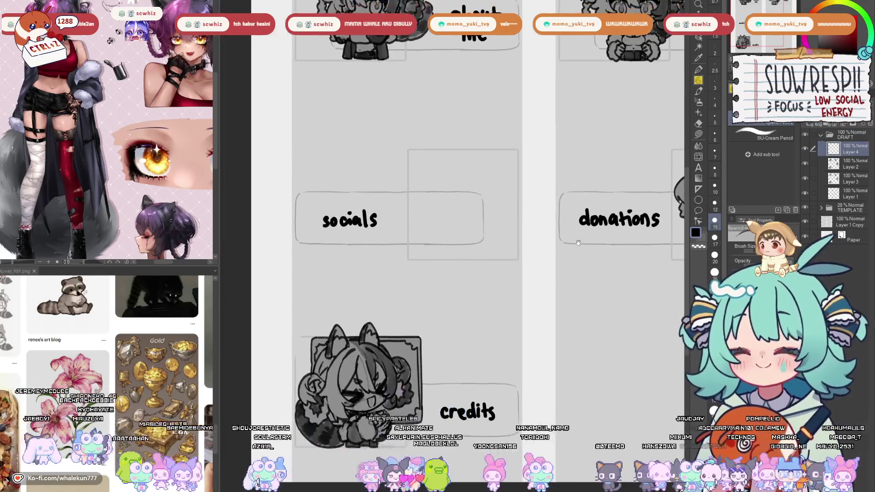
# Preview the Paper layer in dark grey for contrast, then restore its light colour.
pyautogui.moveTo(549, 315); pyautogui.dragTo(577, 241)
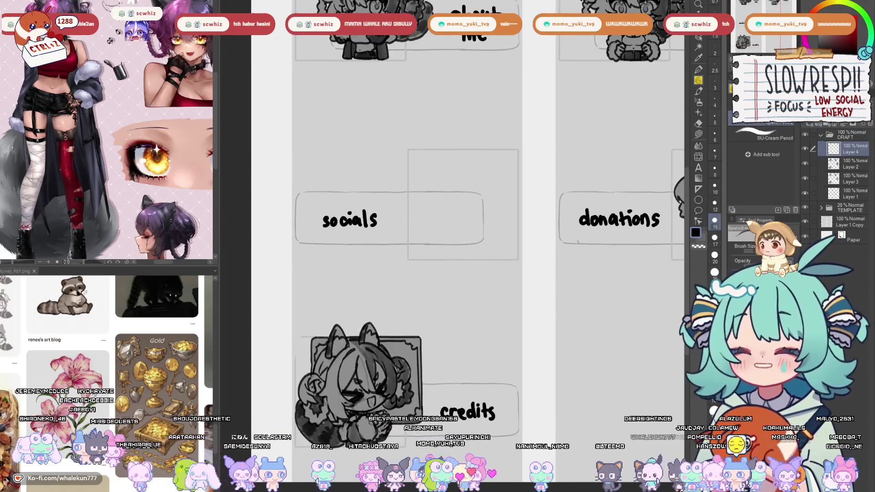
pyautogui.moveTo(515, 317)
pyautogui.mouseDown()
pyautogui.moveTo(563, 287)
pyautogui.moveTo(537, 335)
pyautogui.moveTo(549, 305)
pyautogui.moveTo(532, 293)
pyautogui.mouseUp()
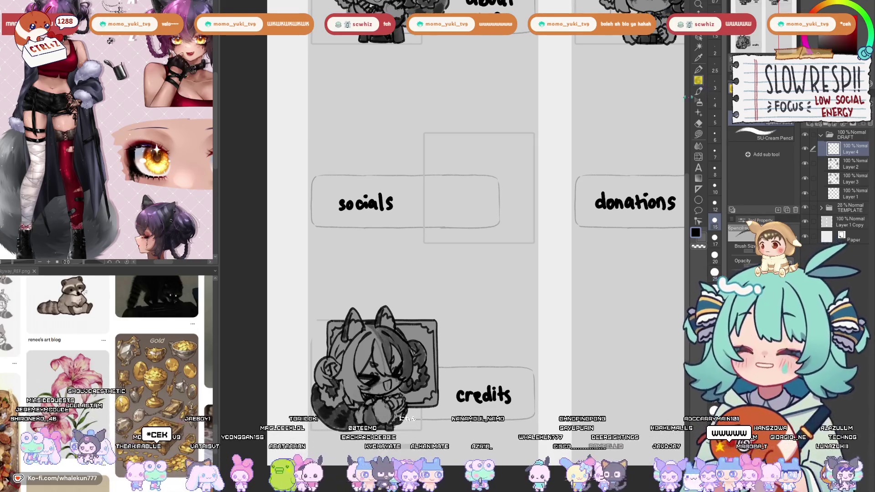
pyautogui.moveTo(551, 309); pyautogui.dragTo(558, 297)
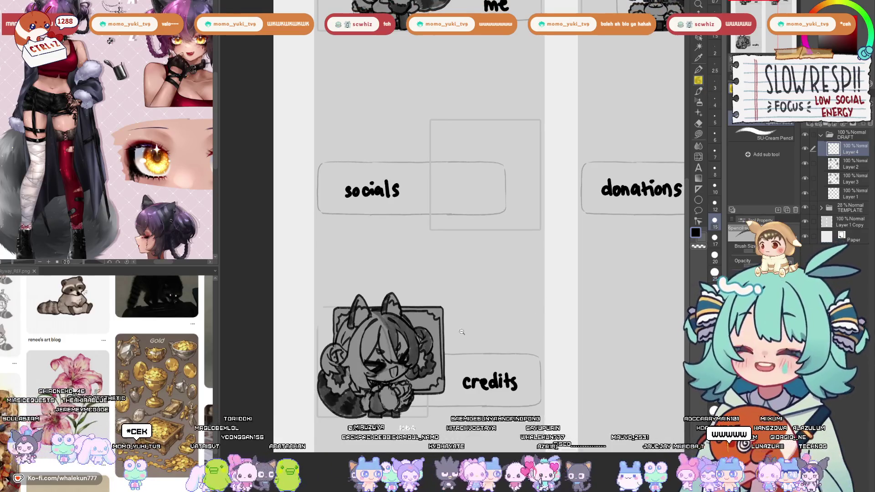
pyautogui.scroll(-3, 359, 350)
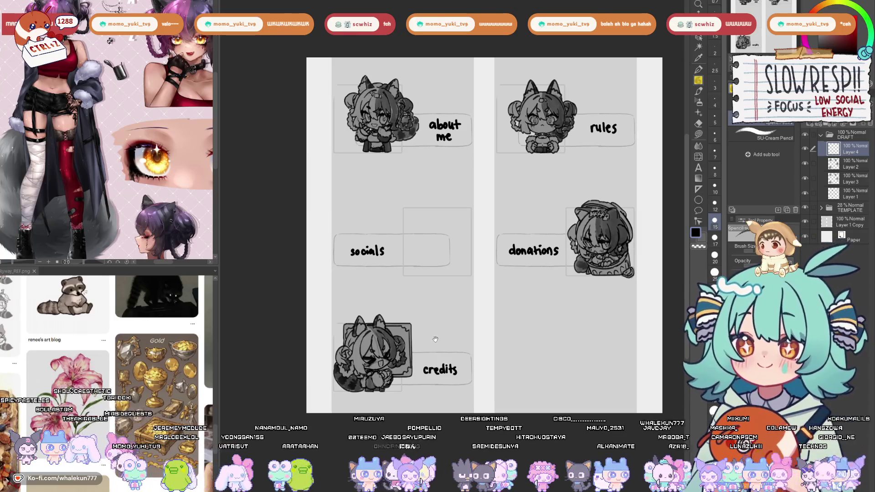
pyautogui.click(833, 241)
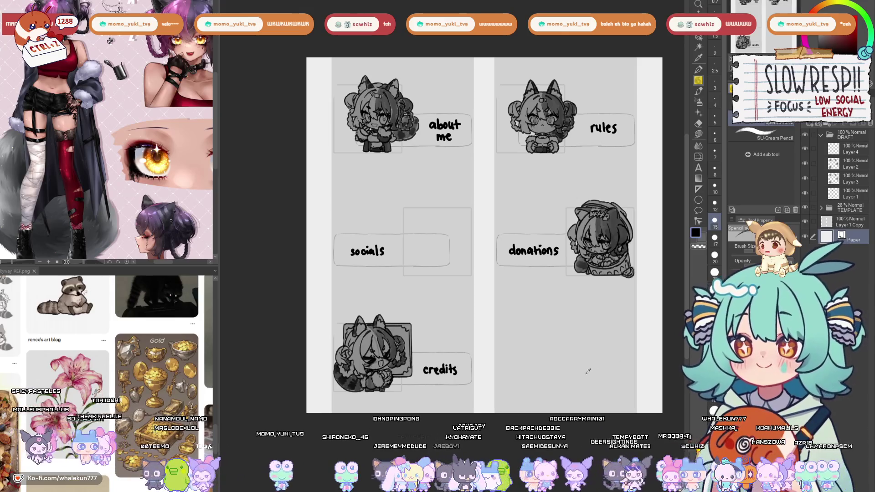
pyautogui.hotkey('ctrl', 'z')
pyautogui.hotkey('ctrl', 'y')
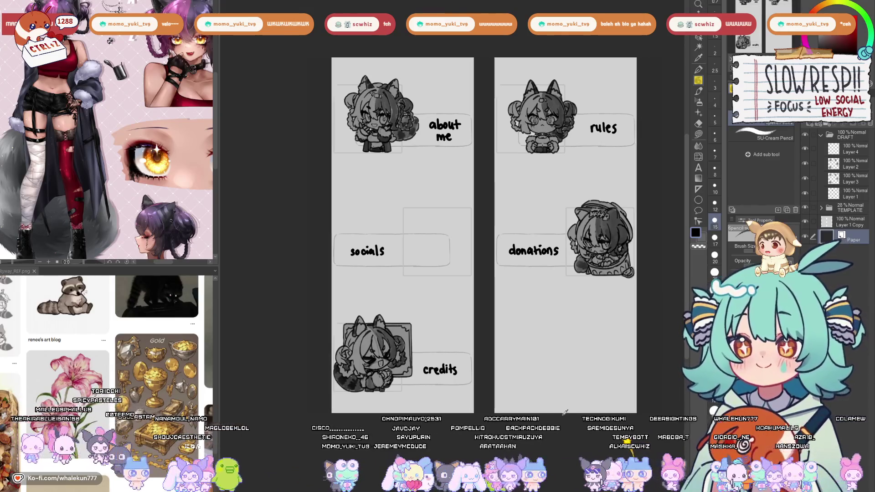
# Return to Layer 4, zoom into the socials box, and flip the canvas to check the layout.
pyautogui.click(850, 148)
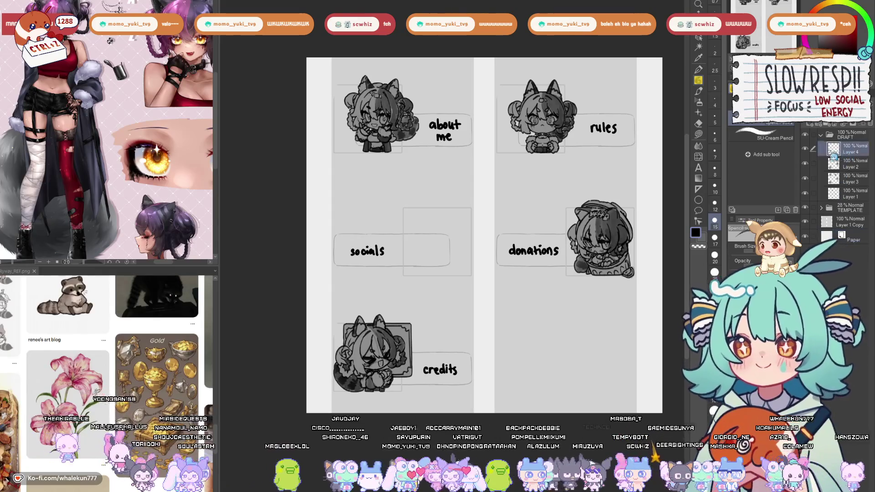
pyautogui.moveTo(438, 273); pyautogui.dragTo(449, 284)
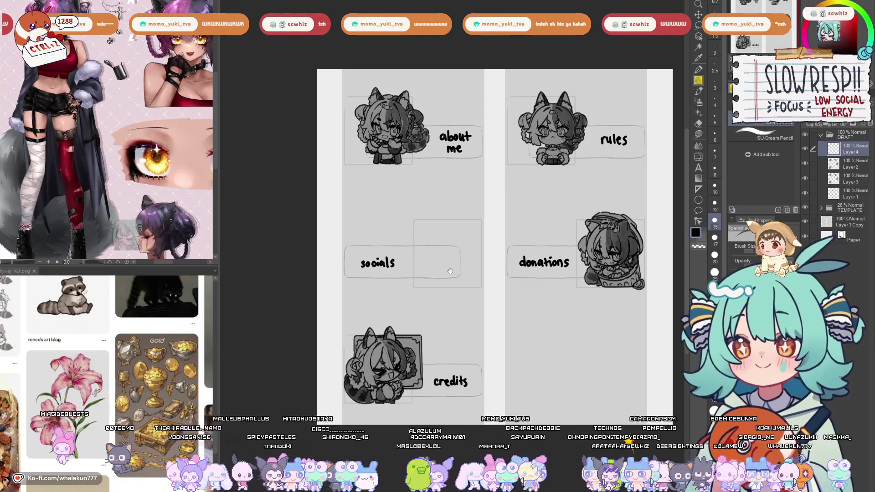
pyautogui.scroll(3, 454, 247)
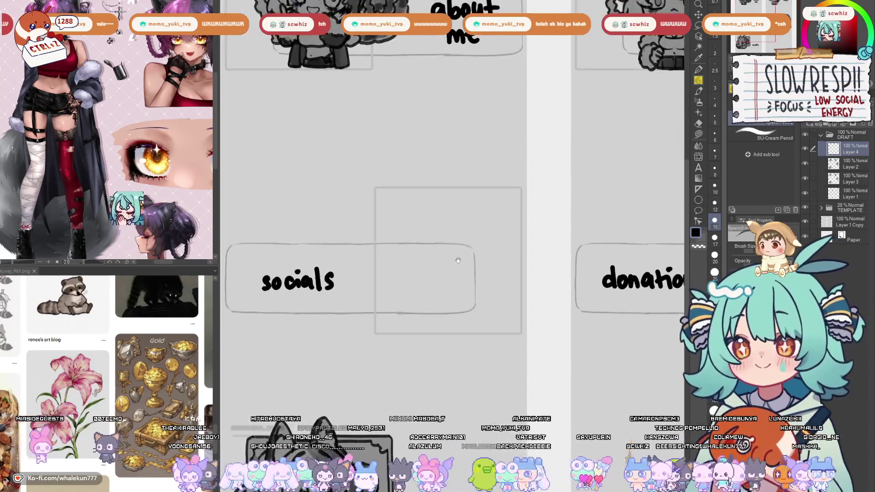
pyautogui.press('h')
pyautogui.press('h')
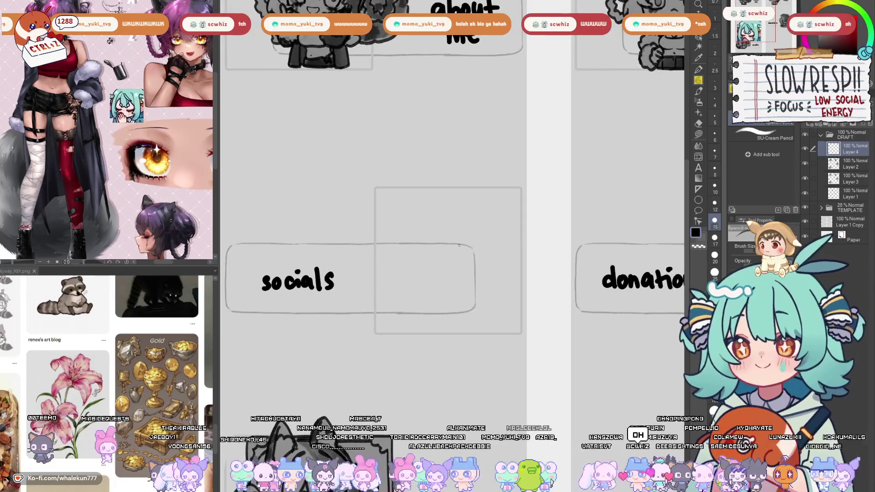